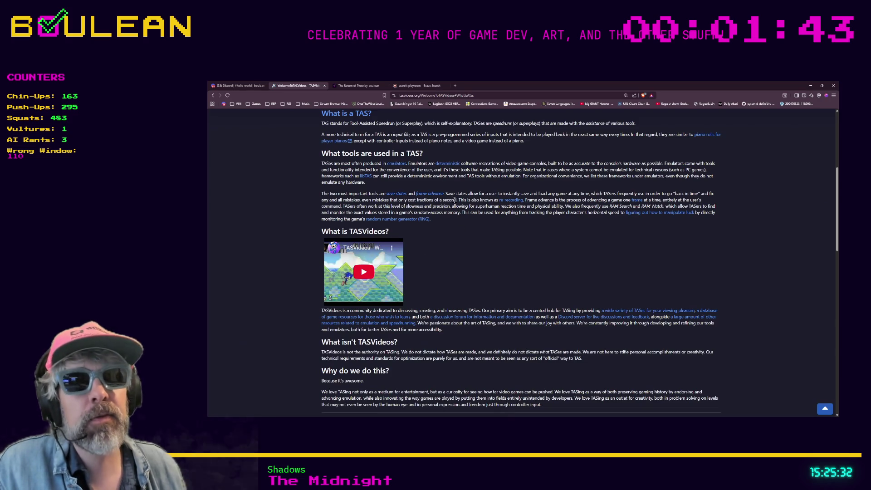
Load gamedle.wtf in a new Brave tab.
{"action": "key", "text": "ctrl+t"}
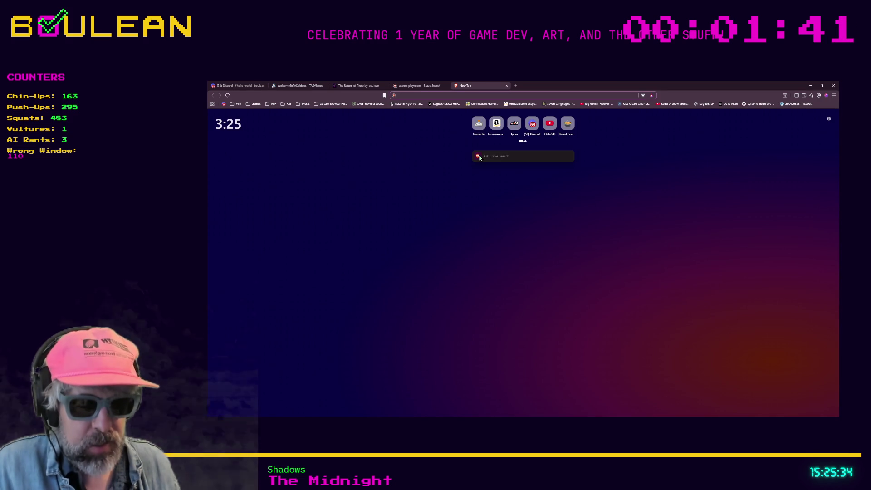
{"action": "type", "text": "gamedle"}
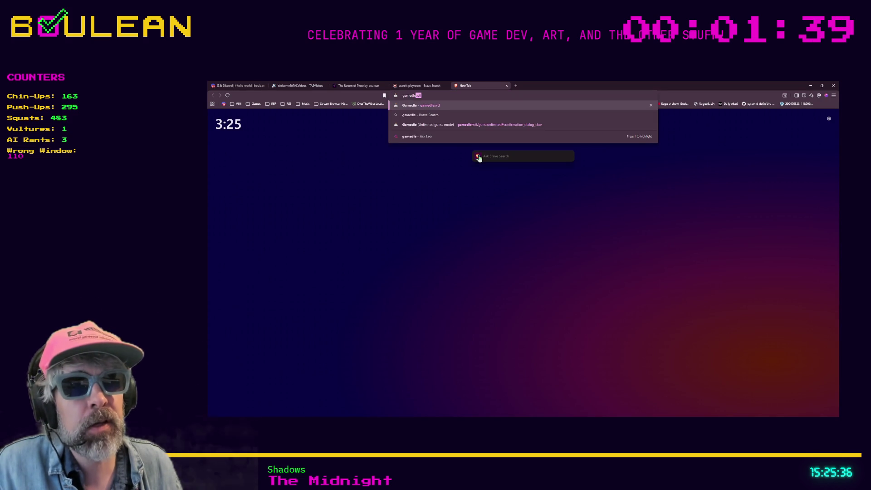
{"action": "type", "text": ".wtf"}
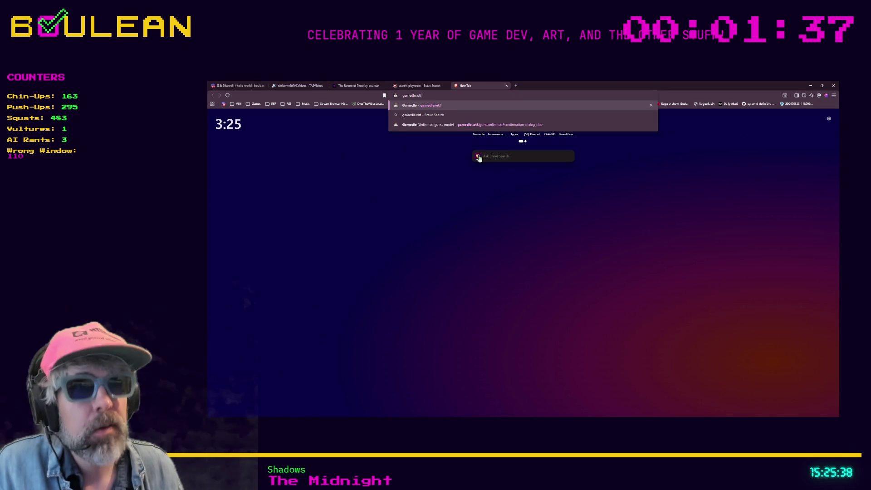
{"action": "key", "text": "Return"}
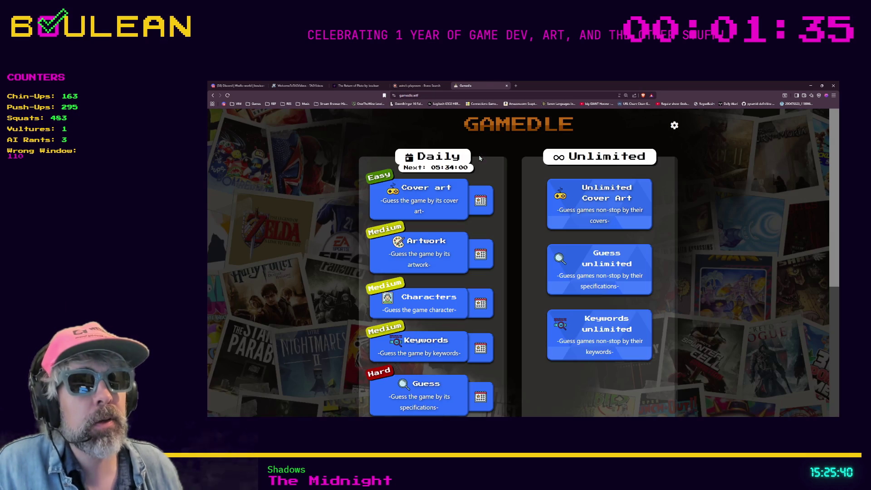
Enter Gamedle's Guess unlimited mode full-screen and close the December Update notice.
{"action": "left_click", "coordinate": [557, 257]}
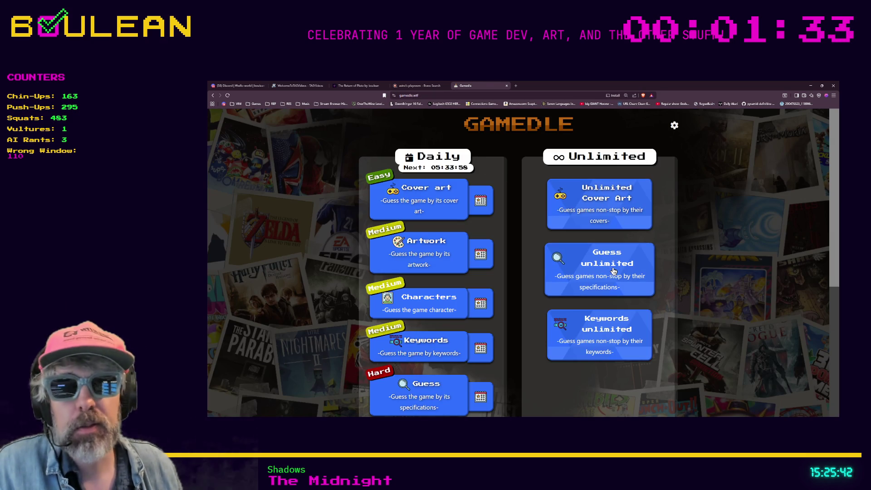
{"action": "key", "text": "F11"}
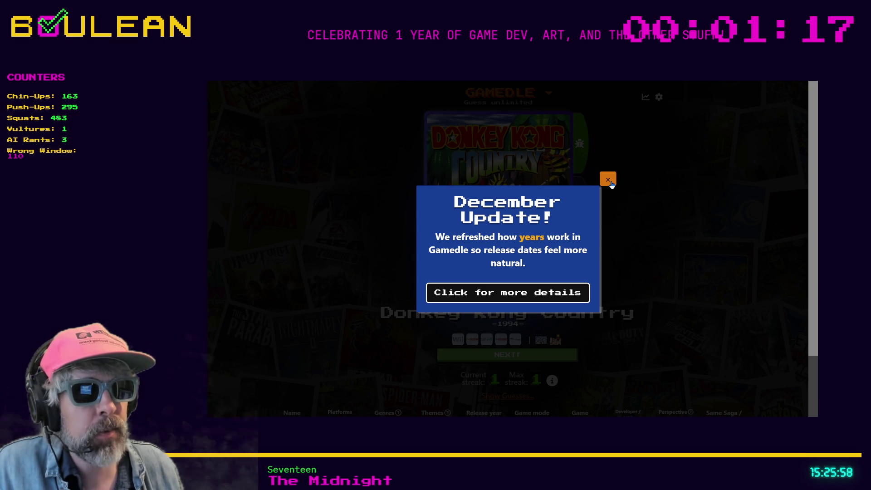
{"action": "left_click", "coordinate": [609, 181]}
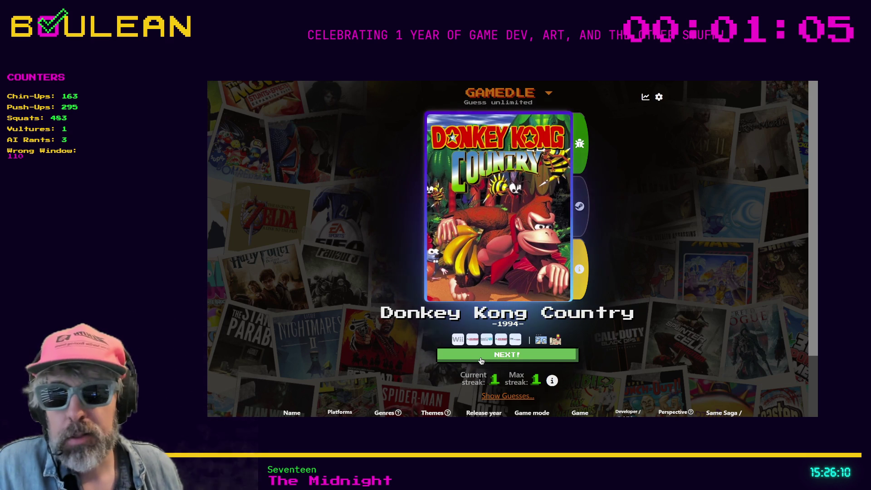
Start a new round and guess Donkey Kong Country: Tropical Freeze via 'tropical freeze' search.
{"action": "left_click", "coordinate": [481, 360]}
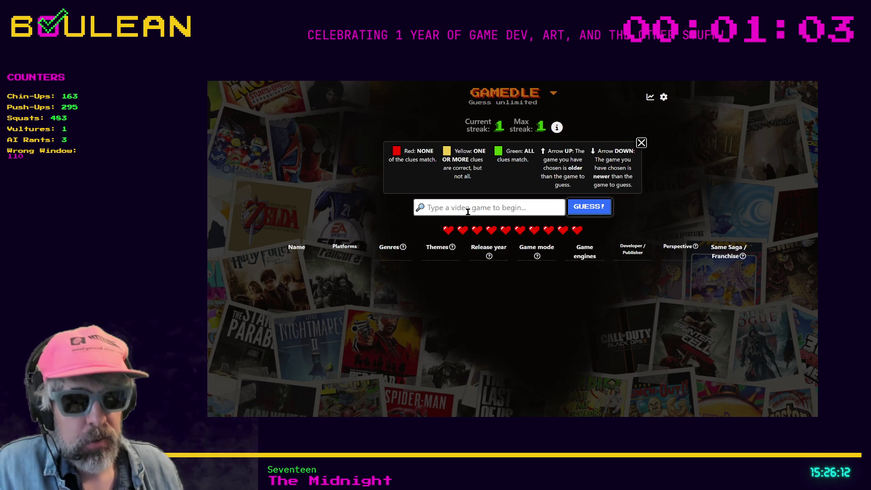
{"action": "type", "text": "tropical freeze"}
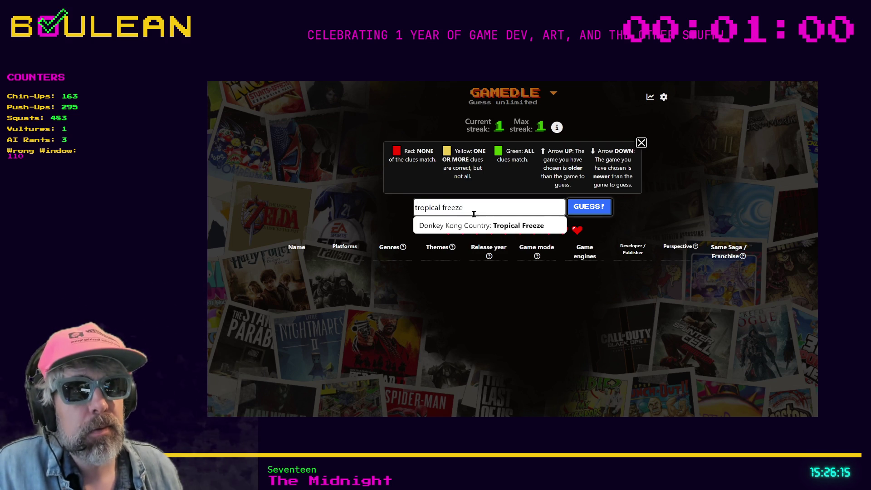
{"action": "key", "text": "Down"}
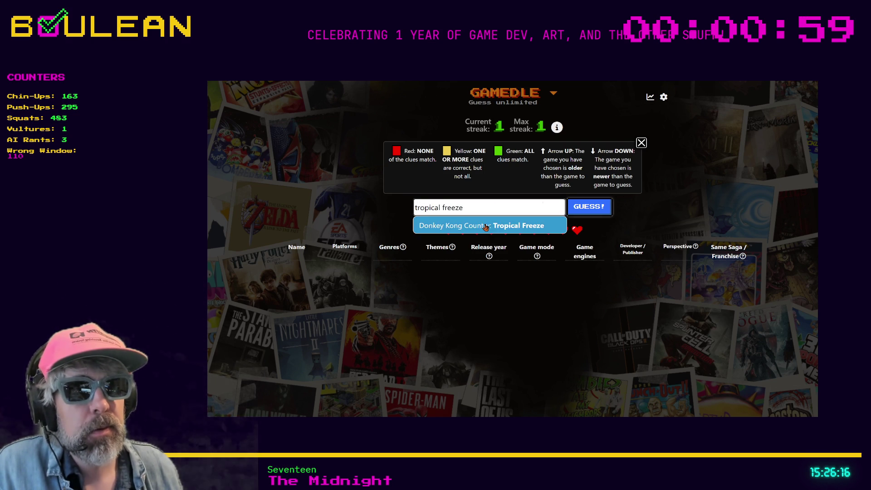
{"action": "key", "text": "Return"}
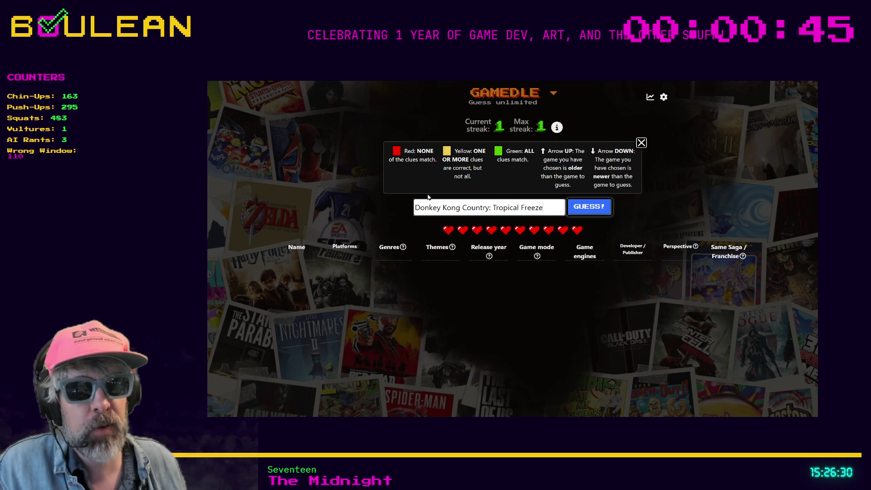
{"action": "left_click", "coordinate": [590, 216]}
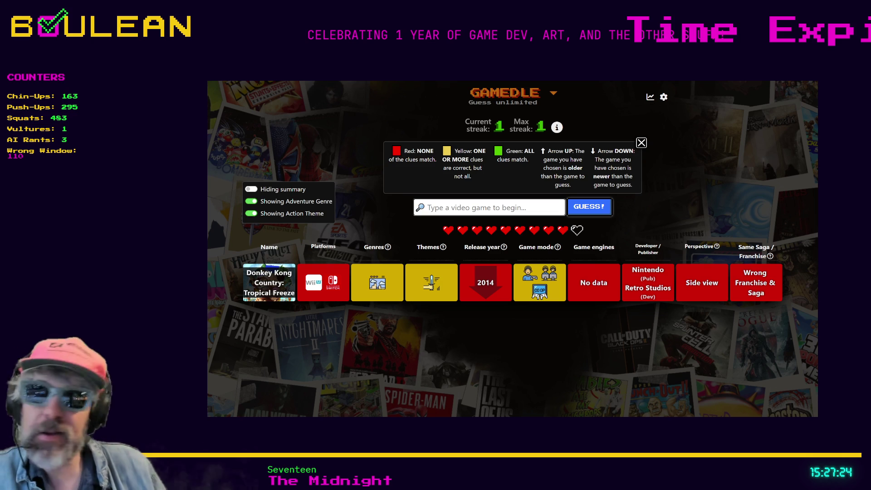
Zoom the page in and scroll through the Tropical Freeze clue tiles.
{"action": "key", "text": "ctrl+plus"}
{"action": "key", "text": "ctrl+plus"}
{"action": "key", "text": "ctrl+plus"}
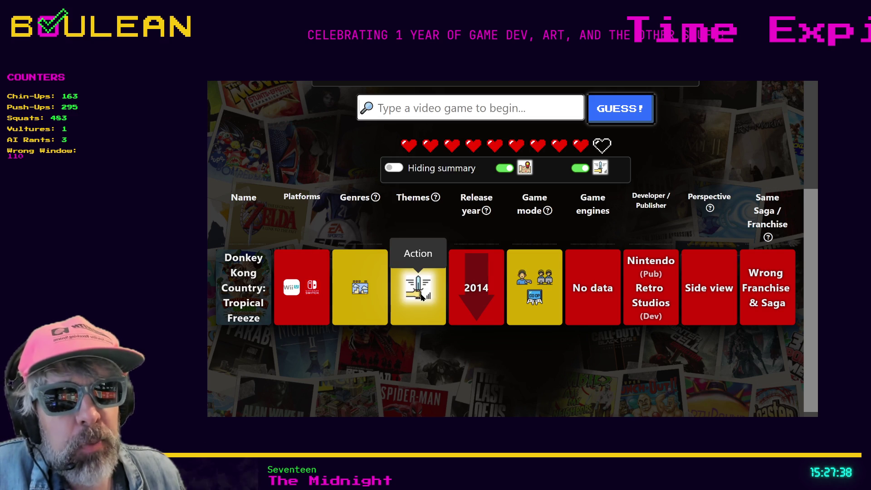
{"action": "scroll", "coordinate": [338, 274], "scroll_direction": "up", "scroll_amount": 2}
{"action": "mouse_move", "coordinate": [341, 274]}
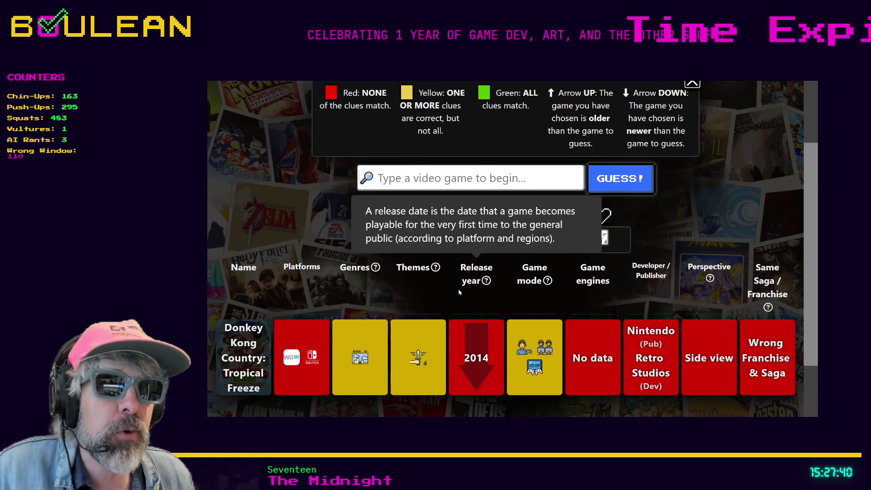
{"action": "scroll", "coordinate": [505, 323], "scroll_direction": "down", "scroll_amount": 1}
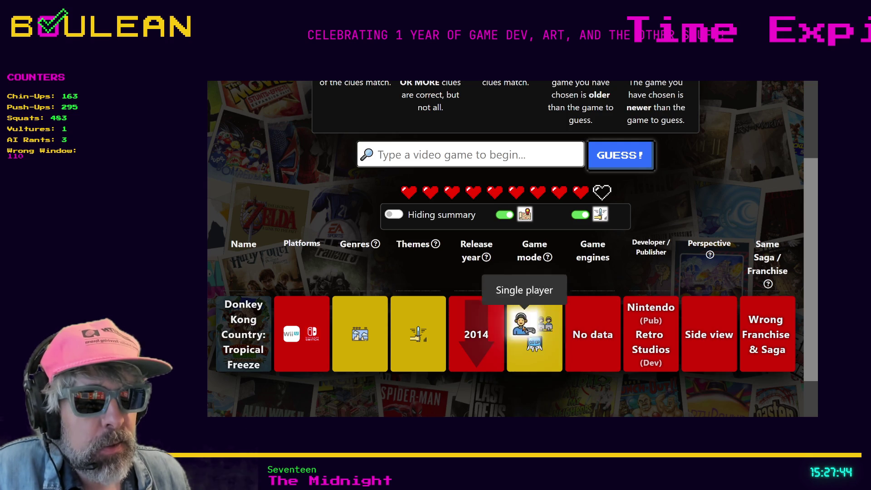
{"action": "scroll", "coordinate": [540, 334], "scroll_direction": "down", "scroll_amount": 1}
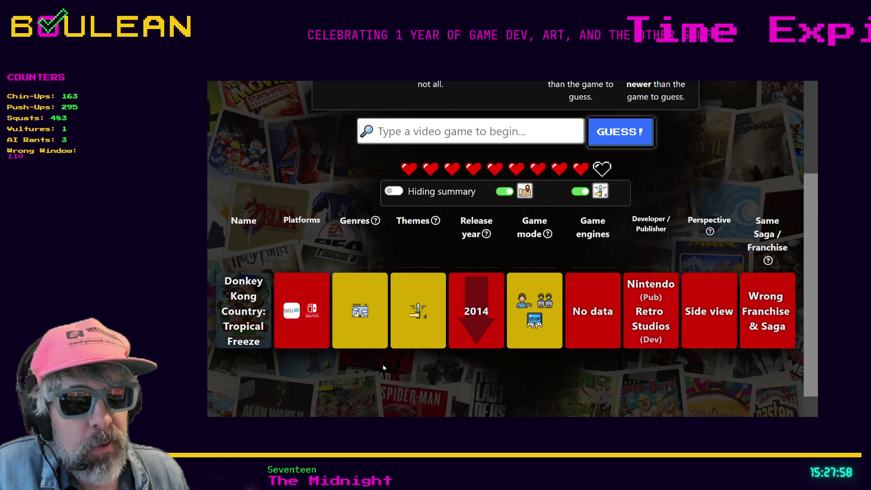
{"action": "scroll", "coordinate": [384, 366], "scroll_direction": "up", "scroll_amount": 2}
{"action": "scroll", "coordinate": [382, 352], "scroll_direction": "down", "scroll_amount": 2}
Scroll down the guess board to the Tropical Freeze row.
{"action": "scroll", "coordinate": [382, 351], "scroll_direction": "down", "scroll_amount": 1}
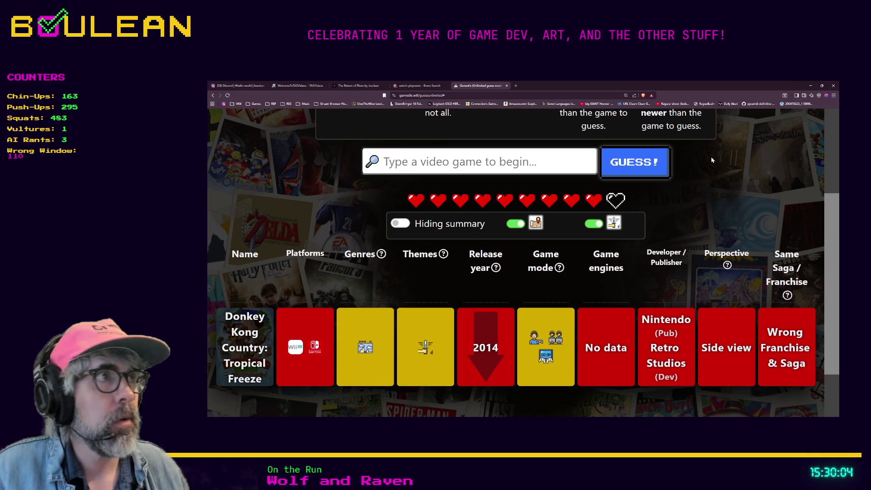
Hide the browser, open Obsidian's Ideas note and scroll to its JUICE section.
{"action": "left_click", "coordinate": [808, 85]}
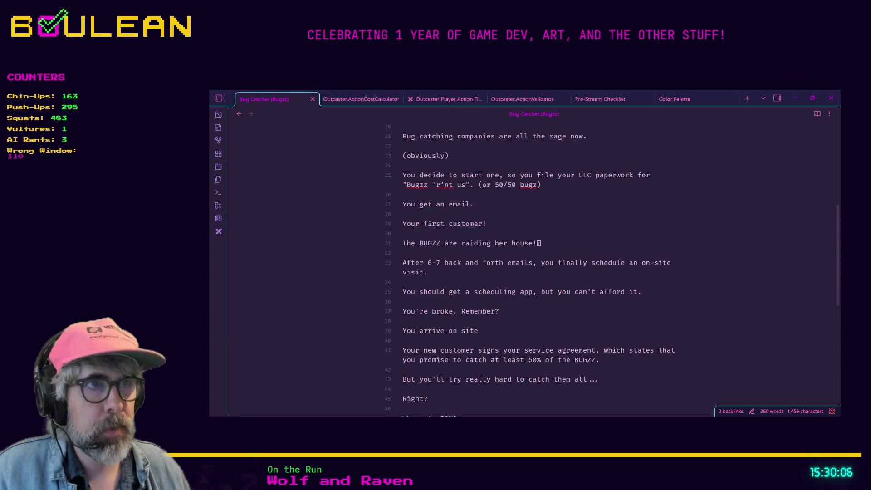
{"action": "key", "text": "ctrl+o"}
{"action": "type", "text": "ideas"}
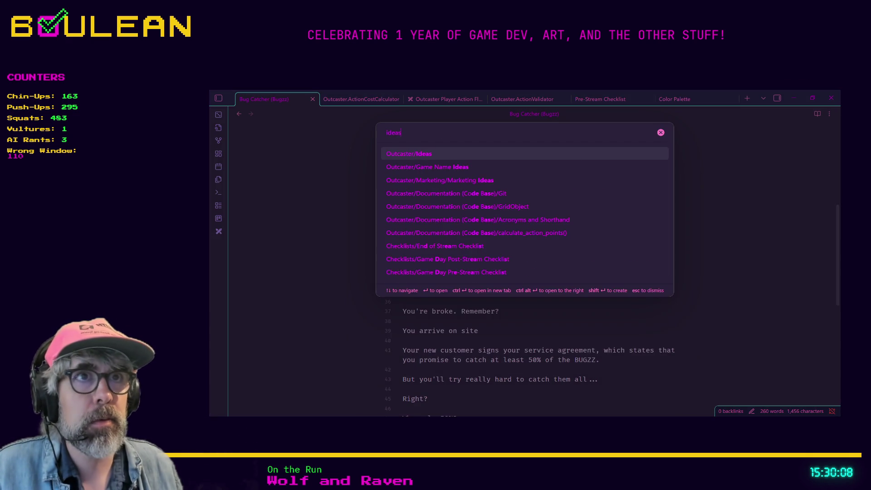
{"action": "key", "text": "Return"}
{"action": "scroll", "coordinate": [536, 351], "scroll_direction": "down", "scroll_amount": 3}
{"action": "scroll", "coordinate": [535, 351], "scroll_direction": "down", "scroll_amount": 15}
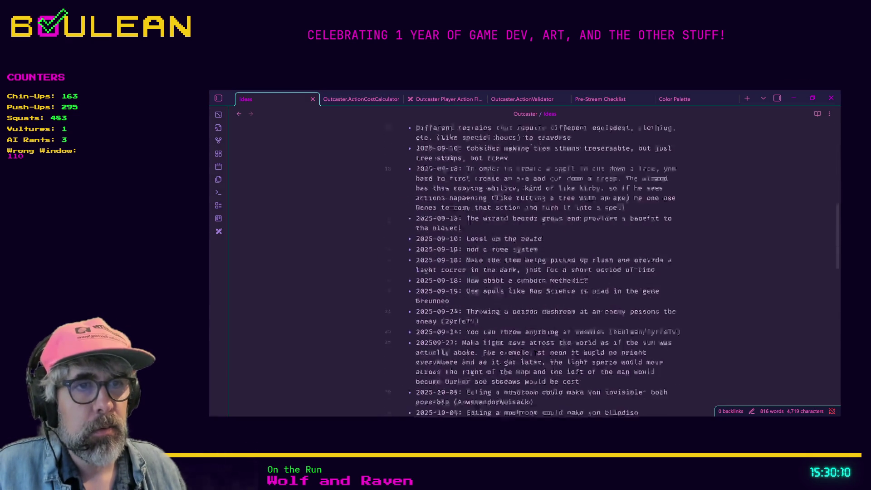
{"action": "scroll", "coordinate": [536, 354], "scroll_direction": "down", "scroll_amount": 12}
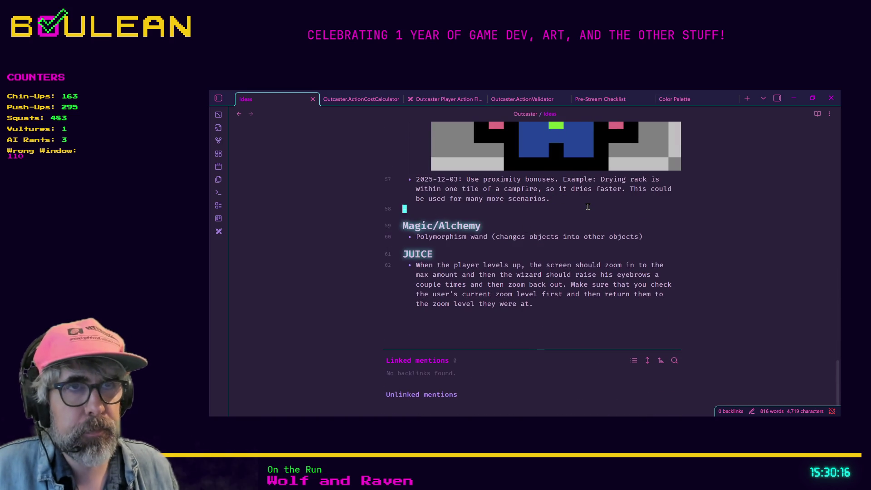
Add a 2025-12-07 idea: wizard sunglasses on level-up and raised eyebrows, crediting the viewer's handle.
{"action": "key", "text": "Up"}
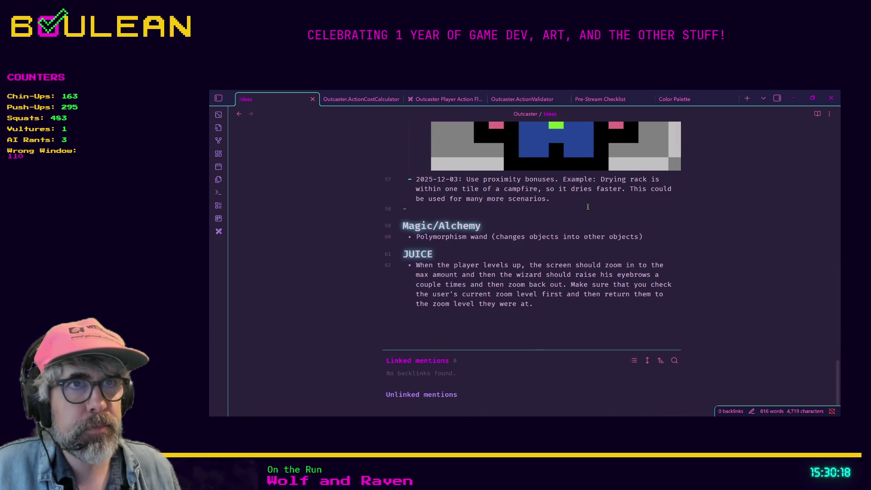
{"action": "key", "text": "Down"}
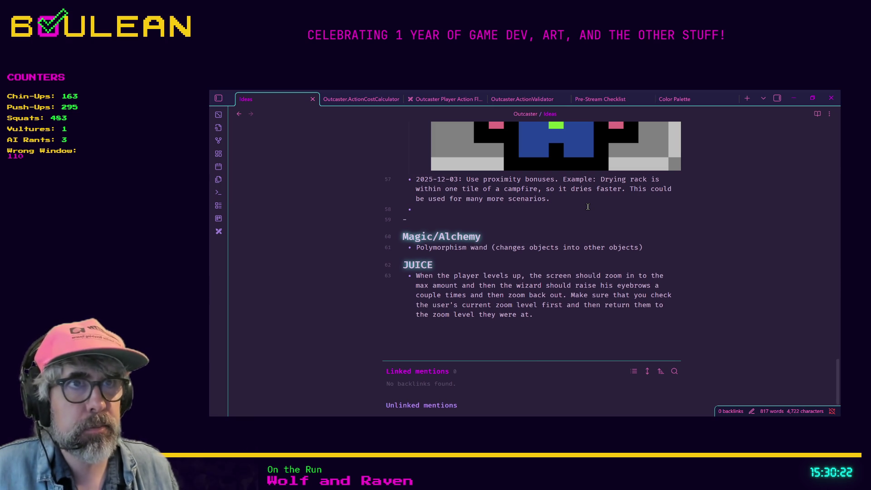
{"action": "type", "text": "2025-12-0"}
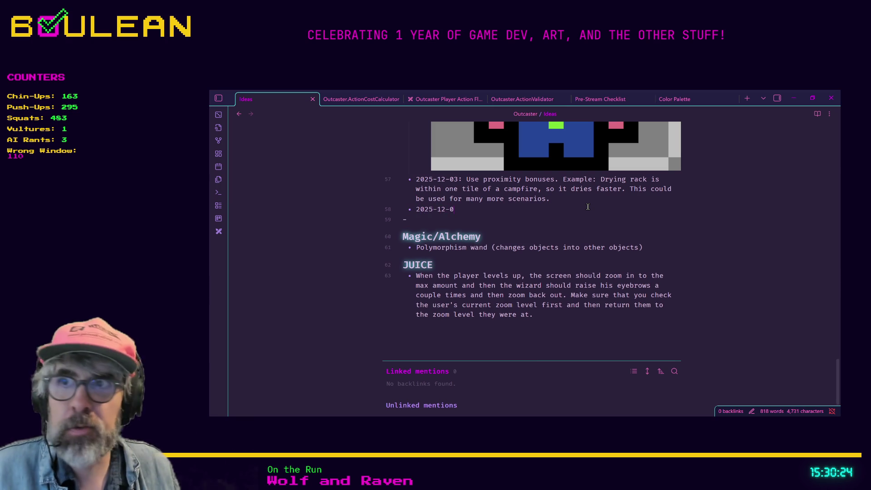
{"action": "type", "text": "7: Give"}
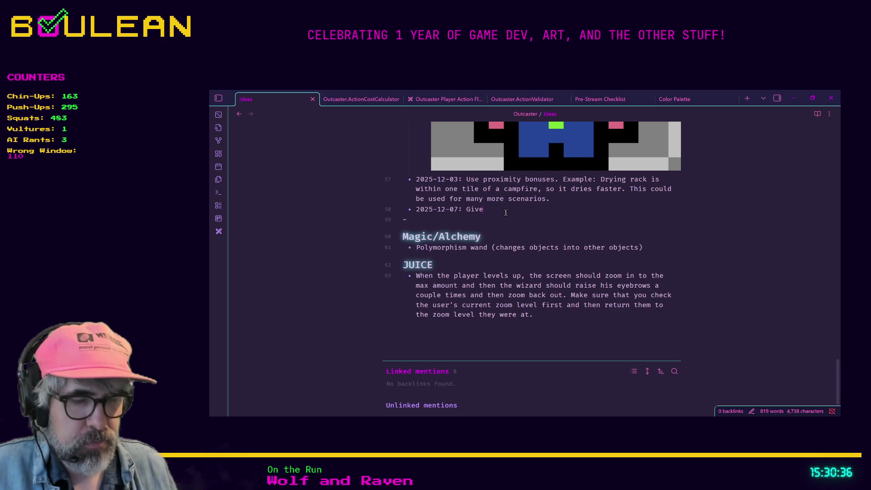
{"action": "type", "text": "wizard sunglas"}
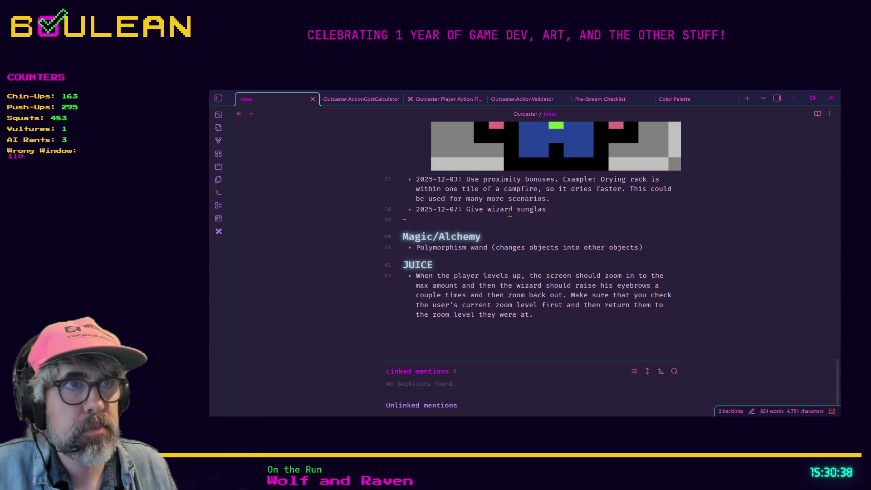
{"action": "type", "text": "s on level-up"}
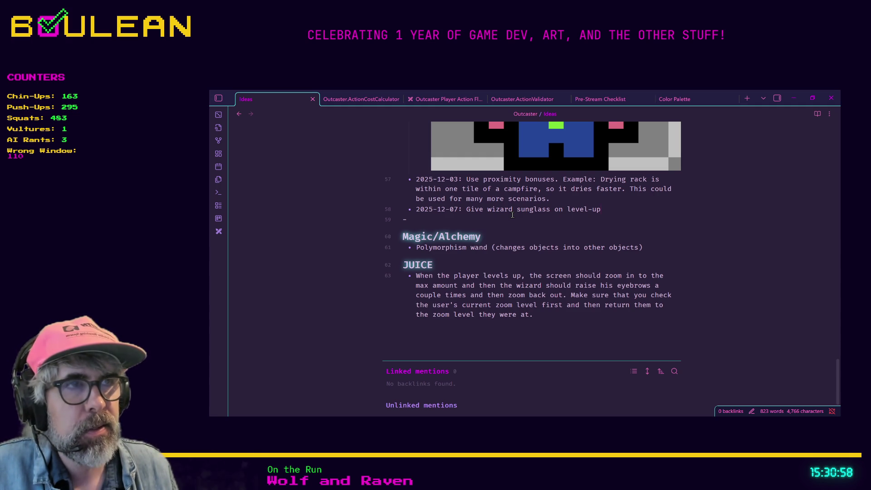
{"action": "type", "text": " AND "}
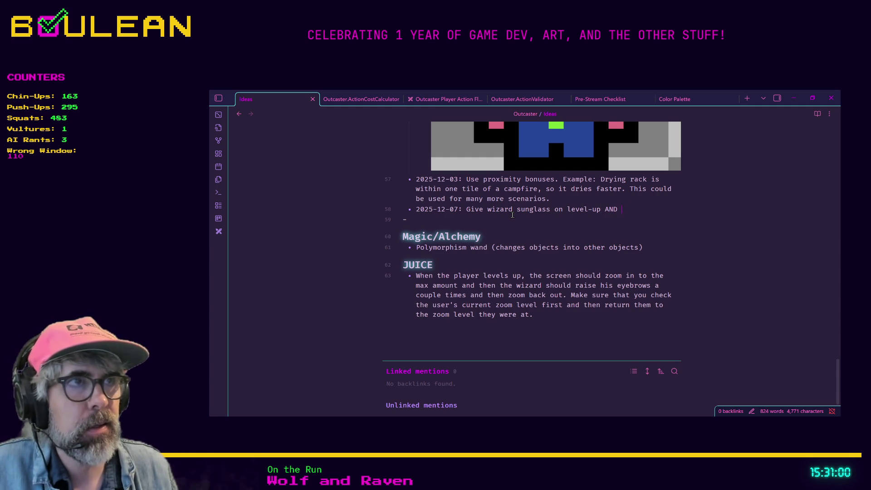
{"action": "type", "text": "have him raise eye"}
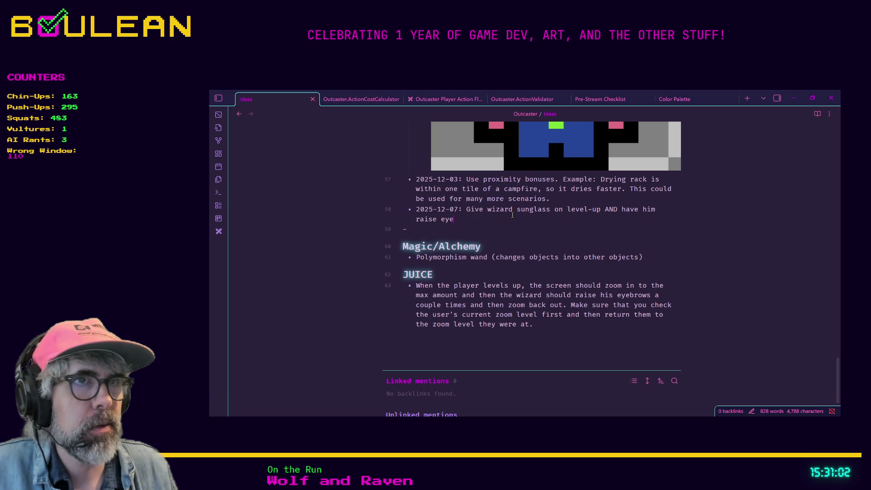
{"action": "type", "text": "brow"}
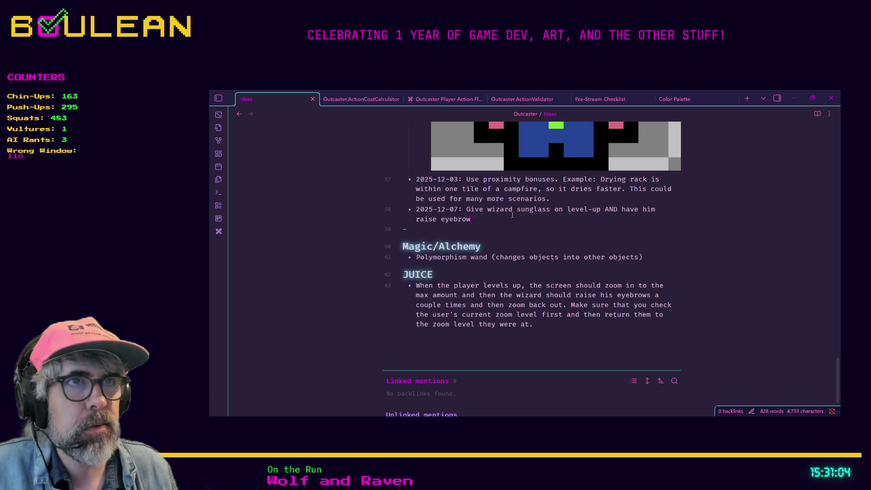
{"action": "type", "text": "s - @duckydi"}
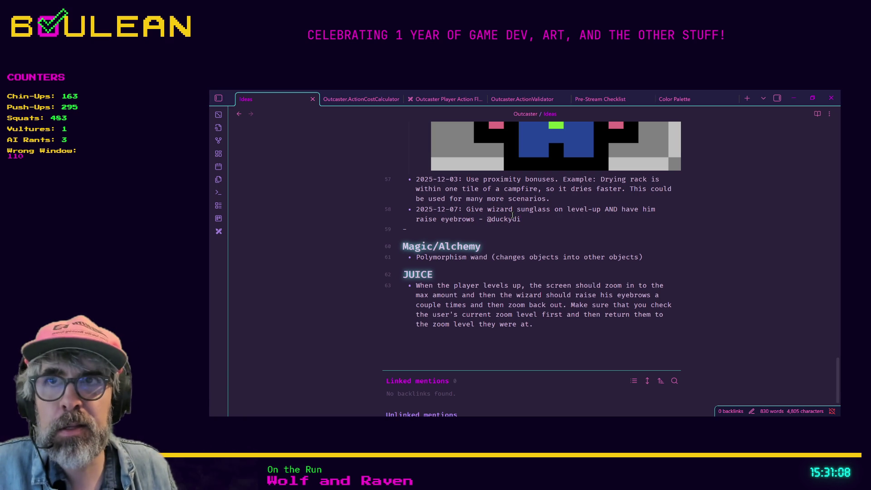
{"action": "type", "text": "ducktic"}
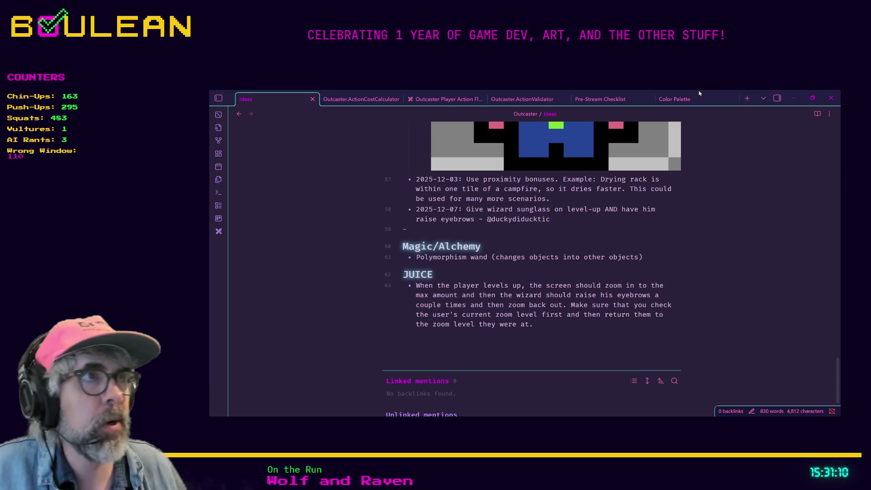
Minimize Obsidian and return to the Gamedle guess board in Brave.
{"action": "left_click", "coordinate": [795, 99]}
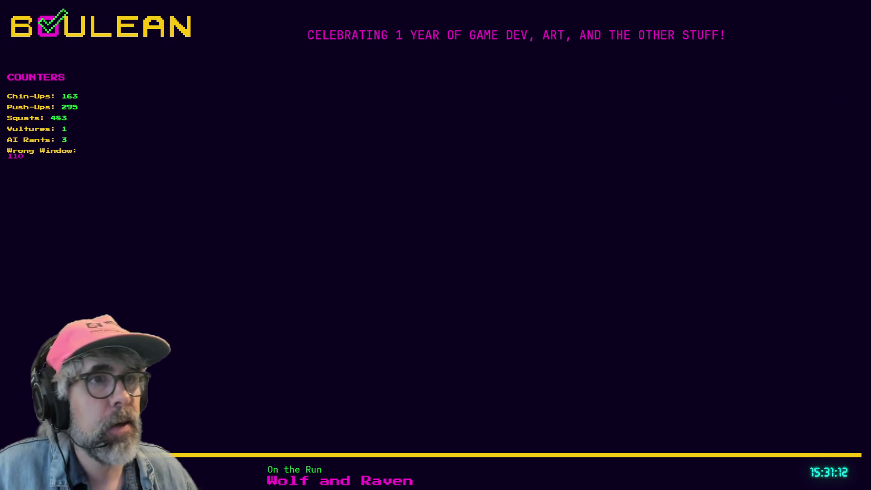
{"action": "key", "text": "alt+Tab"}
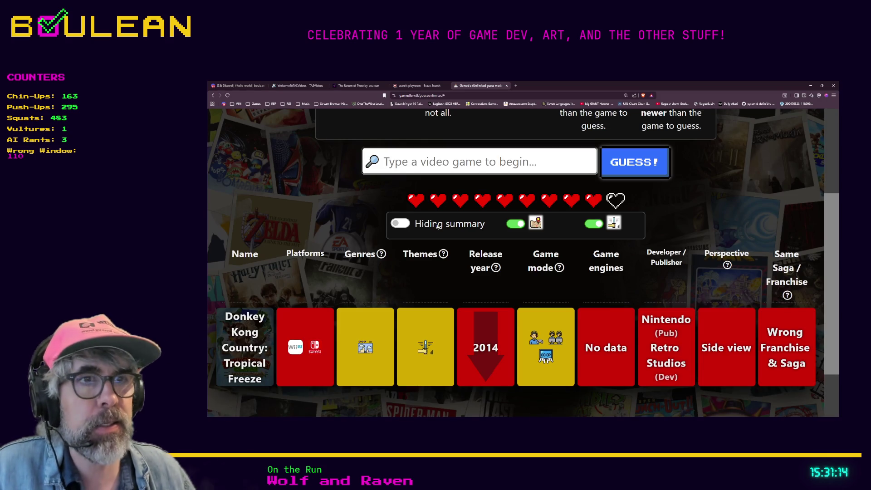
{"action": "scroll", "coordinate": [436, 225], "scroll_direction": "down", "scroll_amount": 1}
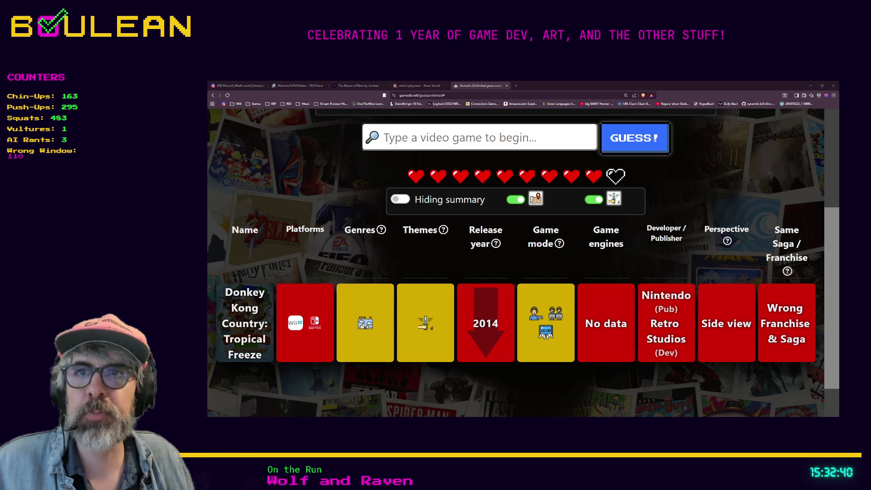
Guess Spyro the Dragon, found by searching 'spyr'.
{"action": "left_click", "coordinate": [436, 138]}
{"action": "type", "text": "spyr"}
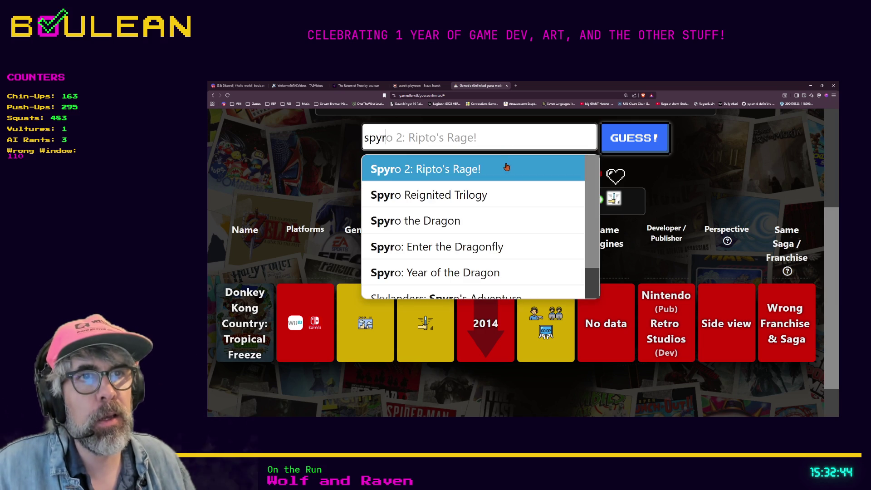
{"action": "scroll", "coordinate": [510, 204], "scroll_direction": "down", "scroll_amount": 1}
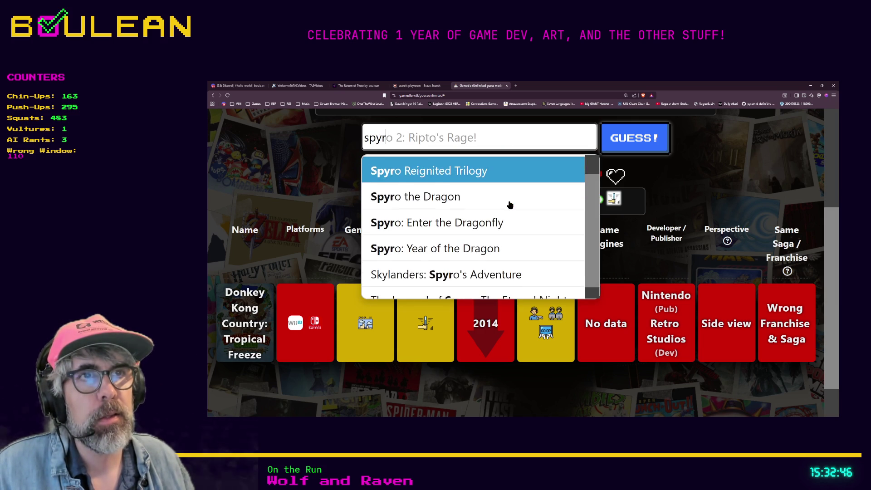
{"action": "left_click", "coordinate": [476, 198]}
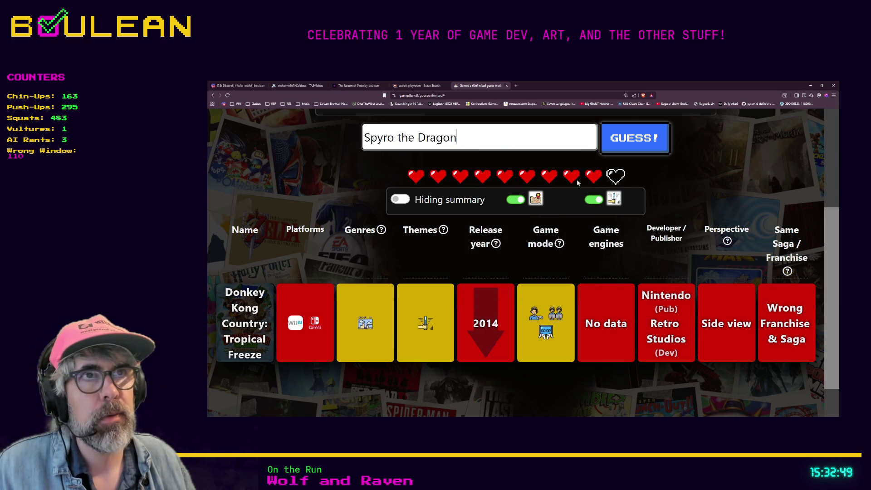
{"action": "left_click", "coordinate": [639, 148]}
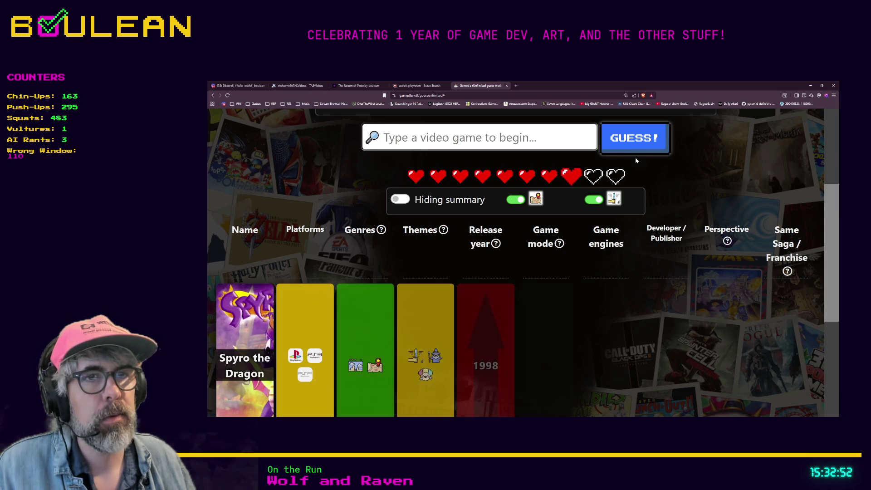
{"action": "scroll", "coordinate": [622, 190], "scroll_direction": "down", "scroll_amount": 1}
{"action": "scroll", "coordinate": [611, 230], "scroll_direction": "down", "scroll_amount": 1}
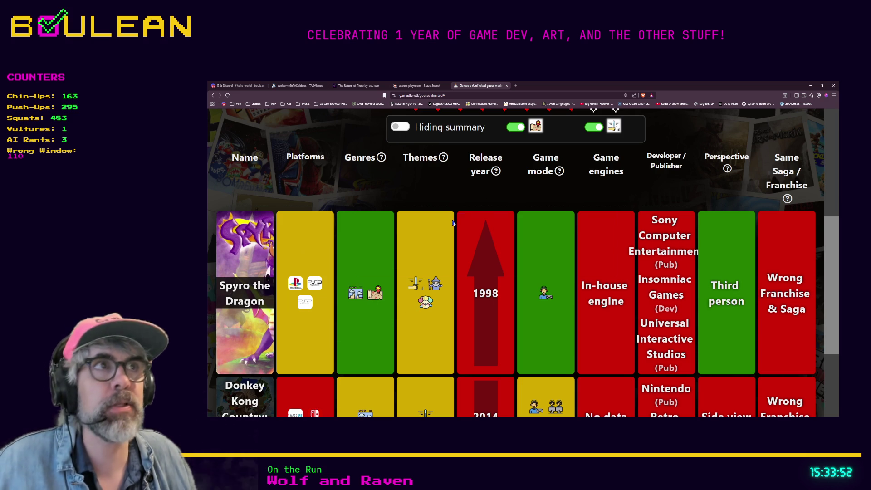
Reset the page zoom, zoom in one step, and toggle the Adventure genre hint.
{"action": "left_click", "coordinate": [623, 97]}
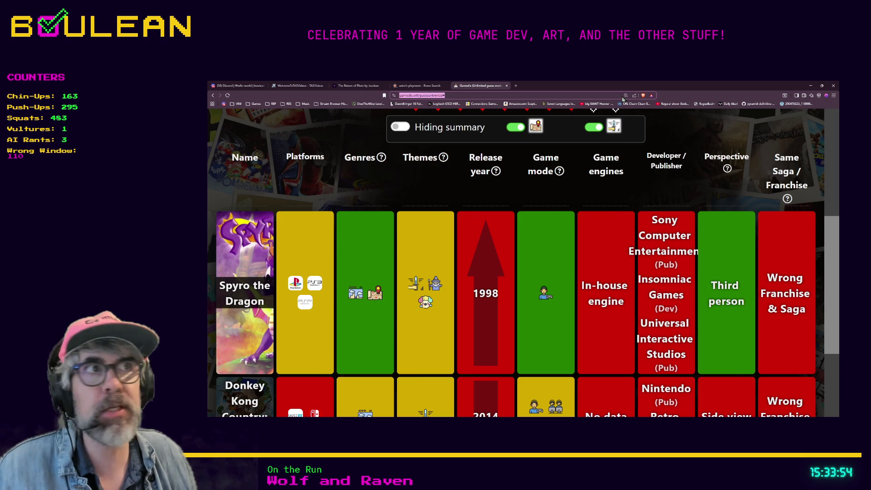
{"action": "left_click", "coordinate": [632, 109]}
{"action": "key", "text": "ctrl+0"}
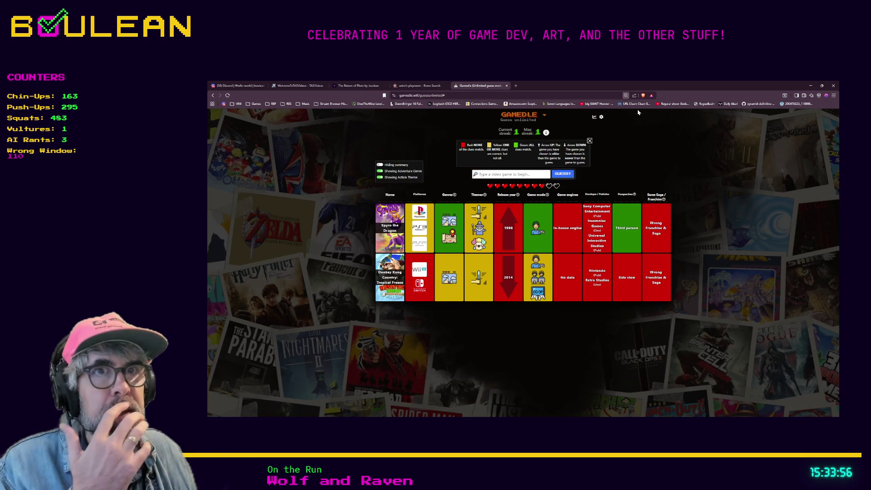
{"action": "key", "text": "ctrl+plus"}
{"action": "key", "text": "ctrl+plus"}
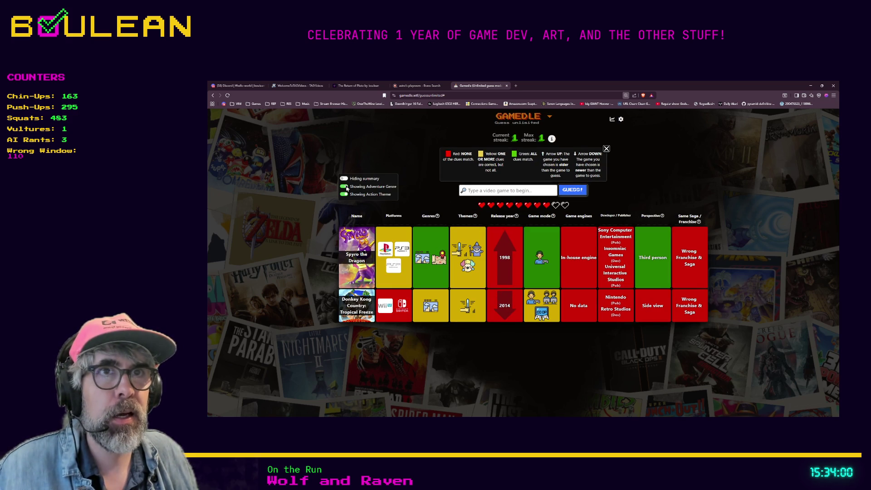
{"action": "left_click", "coordinate": [346, 187]}
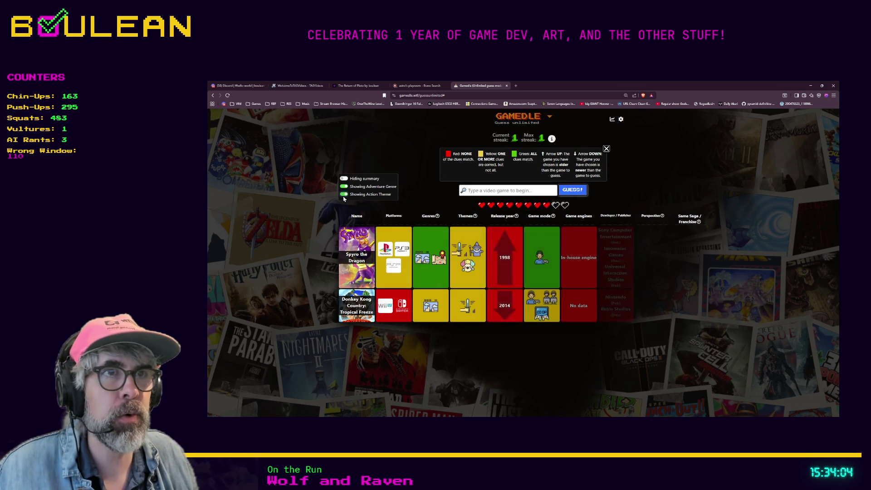
Switch the Action theme hint to Hiding and enlarge the page one zoom step.
{"action": "left_click", "coordinate": [344, 195]}
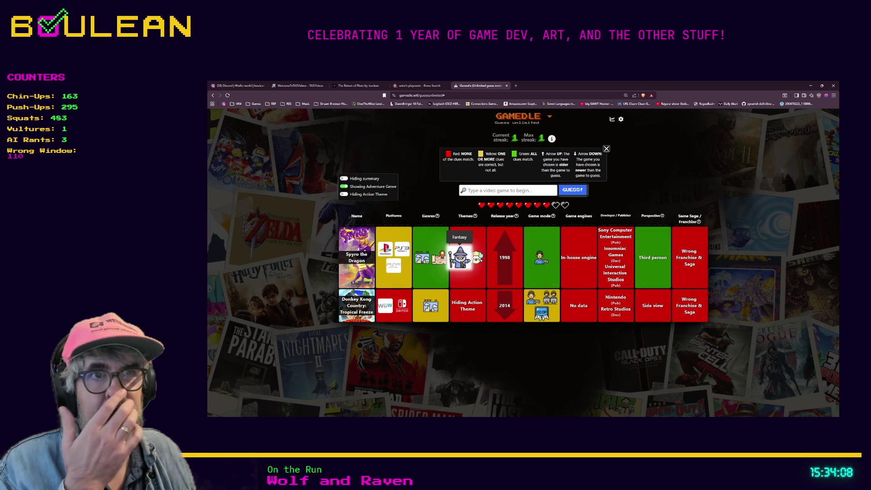
{"action": "mouse_move", "coordinate": [477, 263]}
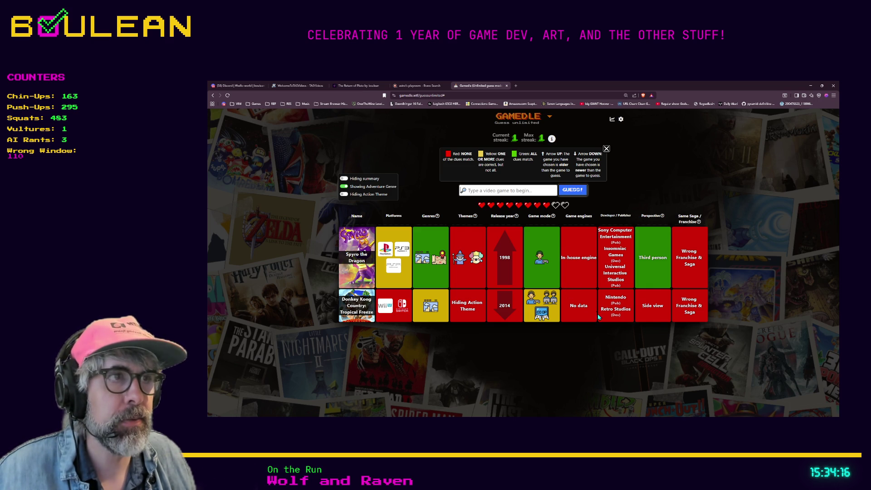
{"action": "key", "text": "ctrl+plus"}
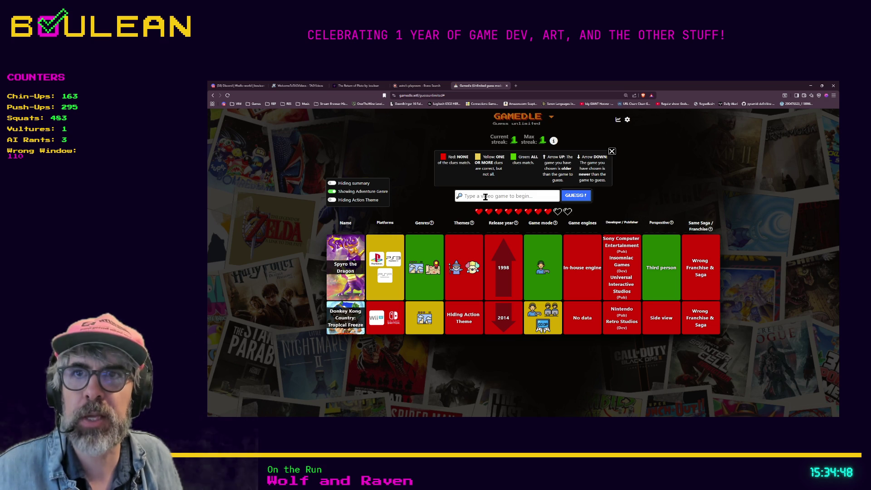
Search 'Crash Ban' and submit Crash Bandicoot 2: Cortex Strikes Back as the third guess.
{"action": "type", "text": "Crash "}
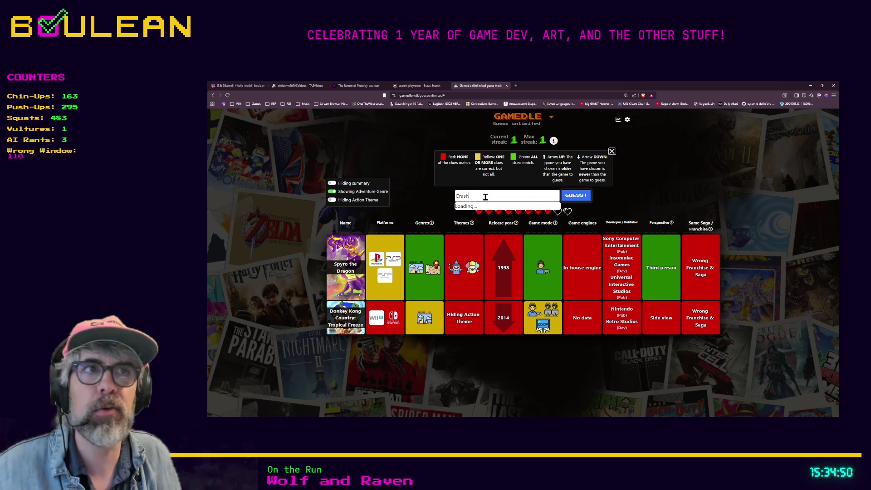
{"action": "type", "text": "Ban"}
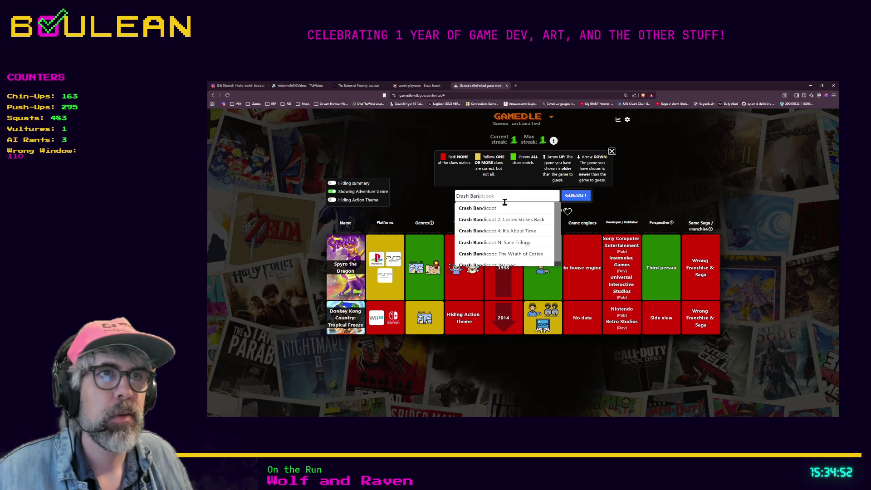
{"action": "left_click", "coordinate": [520, 223]}
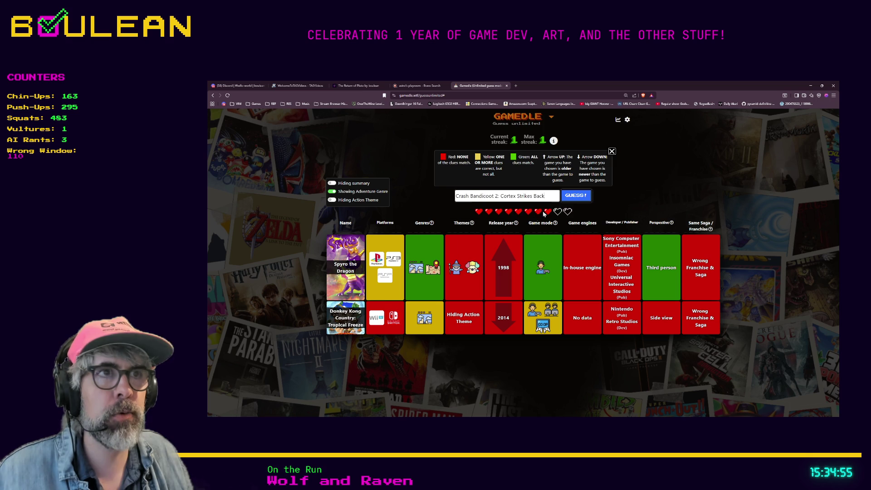
{"action": "left_click", "coordinate": [575, 196]}
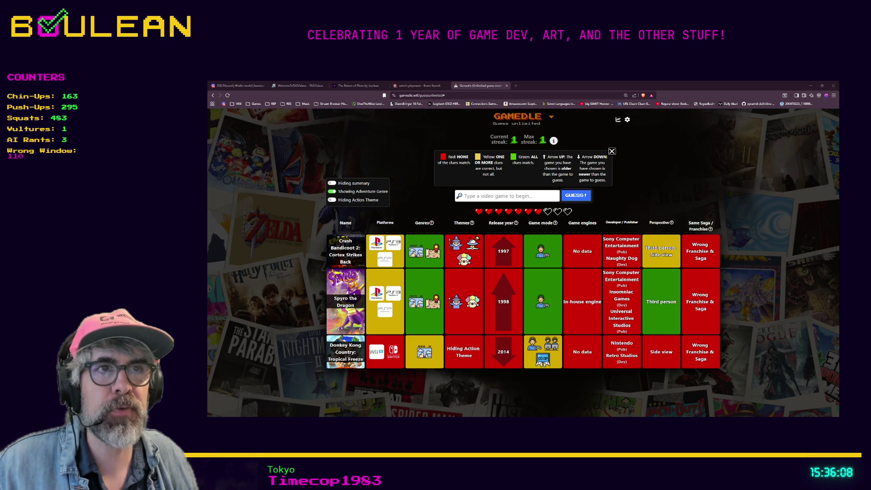
Zoom the Gamedle page in one step and back out again.
{"action": "key", "text": "ctrl+plus"}
{"action": "key", "text": "ctrl+minus"}
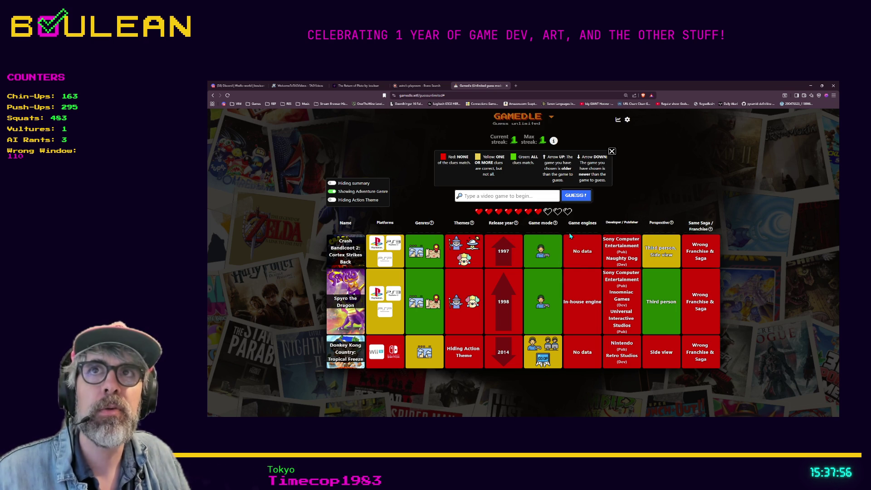
{"action": "mouse_move", "coordinate": [436, 231]}
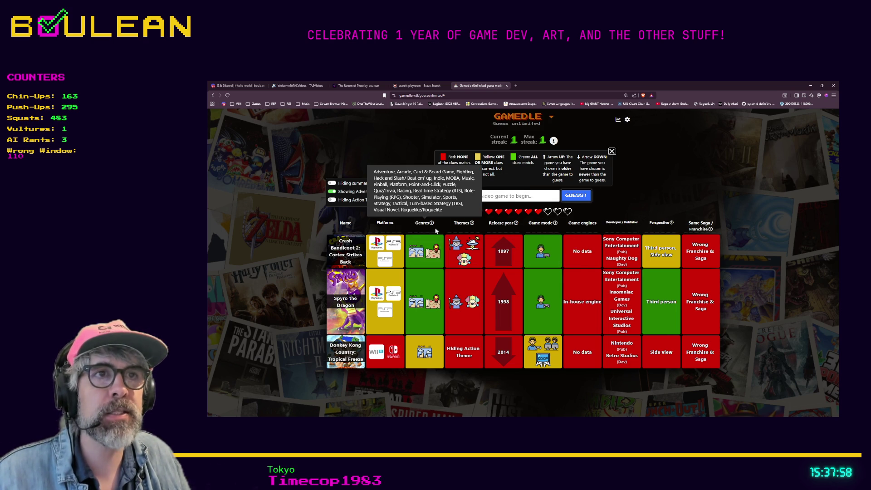
{"action": "mouse_move", "coordinate": [476, 228]}
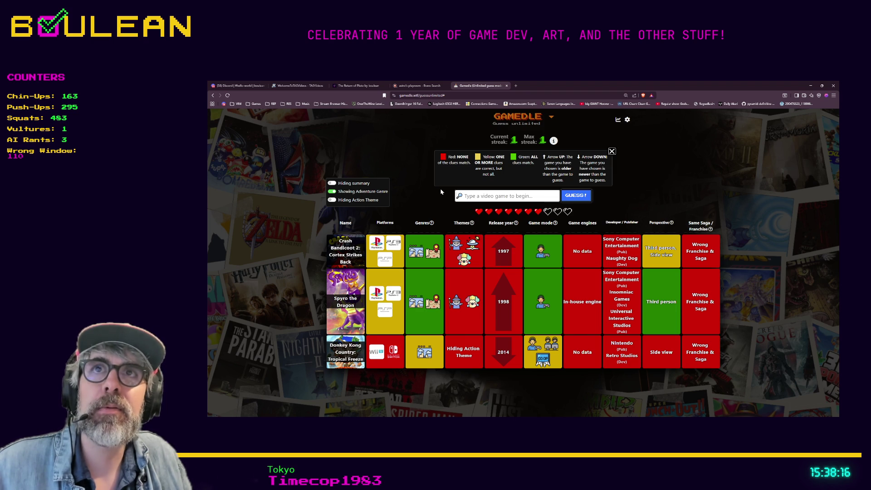
Search 'Ape Es' and submit Ape Escape 3 as the fourth guess.
{"action": "left_click", "coordinate": [535, 197]}
{"action": "type", "text": "Ape Es"}
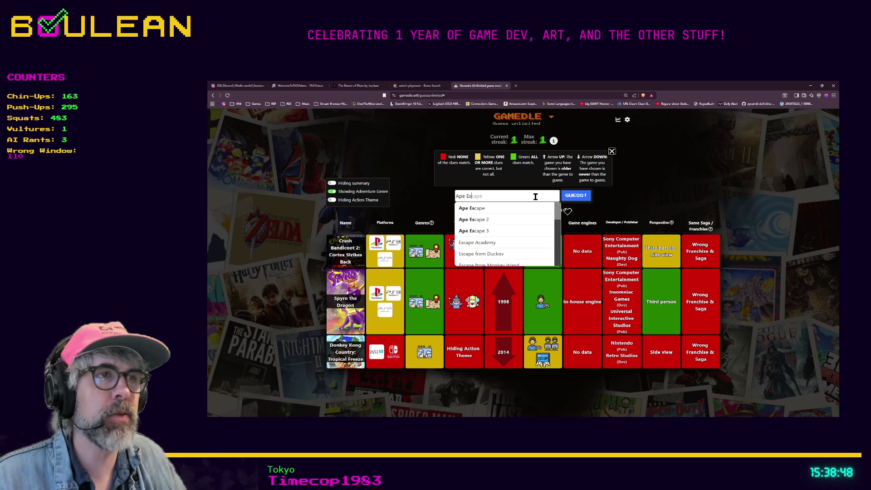
{"action": "left_click", "coordinate": [509, 219]}
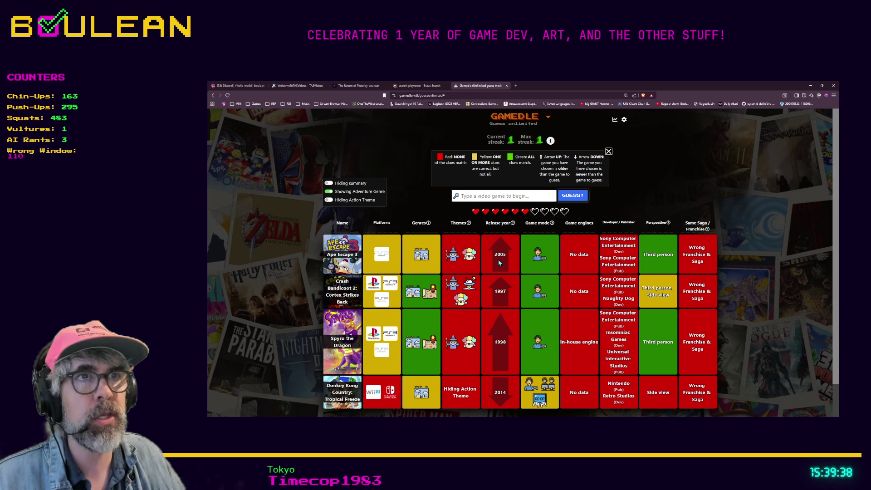
{"action": "scroll", "coordinate": [495, 263], "scroll_direction": "down", "scroll_amount": 1}
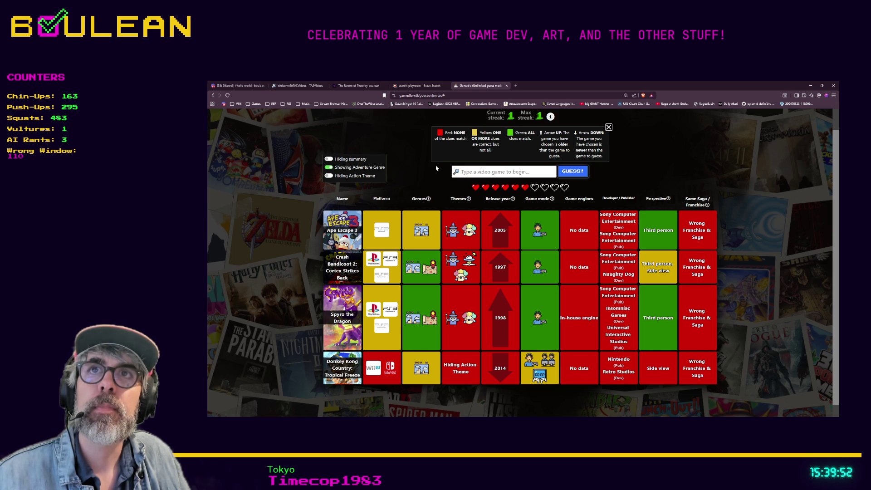
Replace the drafted 'Rayman' entry with 'Prince of' and browse the Prince of Persia matches.
{"action": "left_click", "coordinate": [507, 172]}
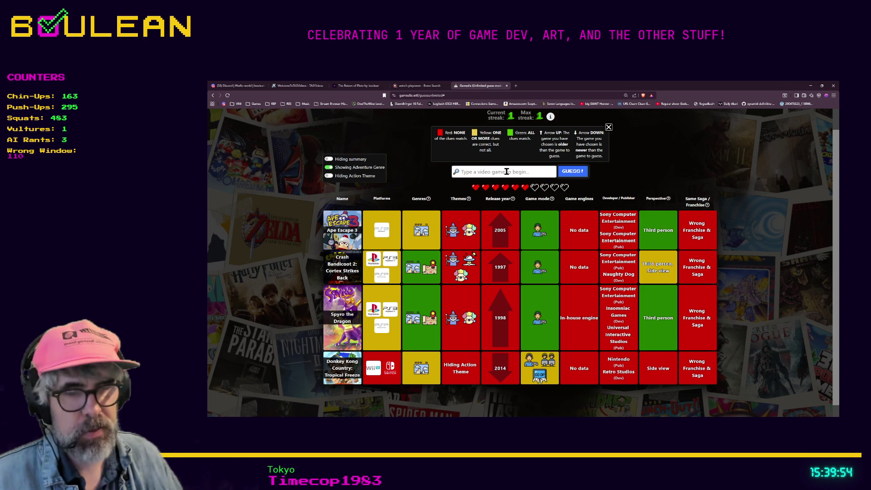
{"action": "type", "text": "Rayman"}
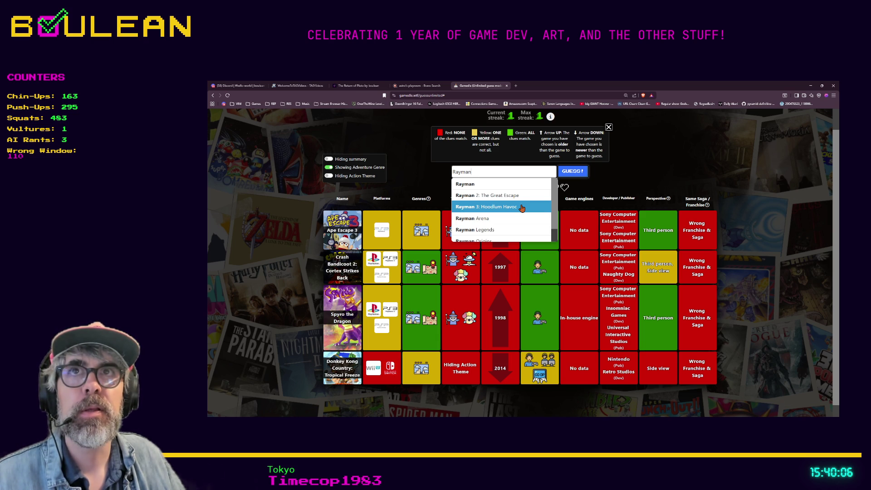
{"action": "double_click", "coordinate": [502, 168]}
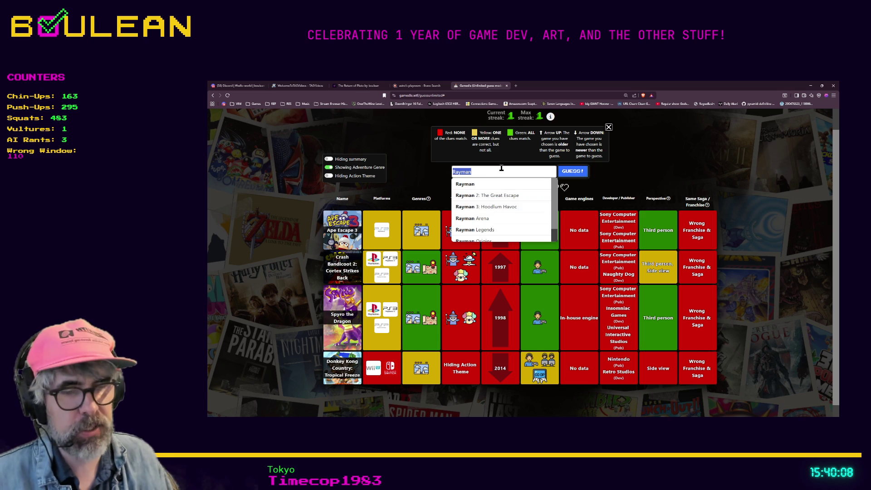
{"action": "type", "text": "Prince of"}
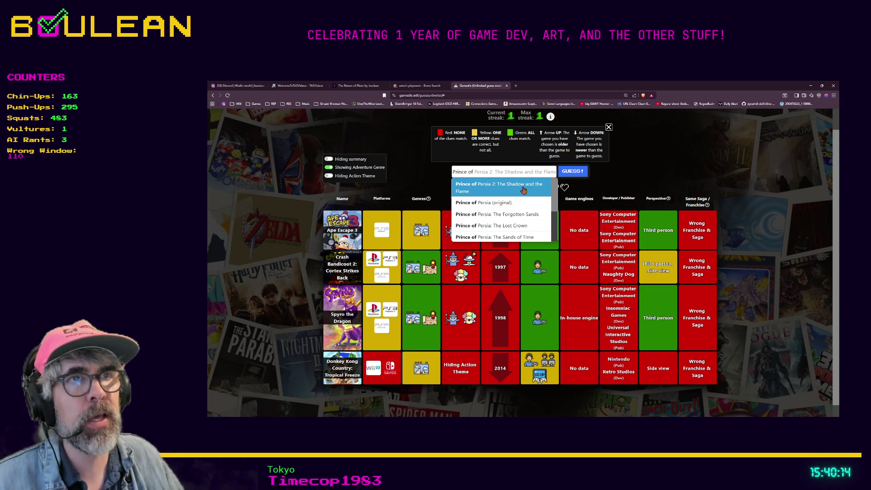
{"action": "scroll", "coordinate": [521, 199], "scroll_direction": "down", "scroll_amount": 1}
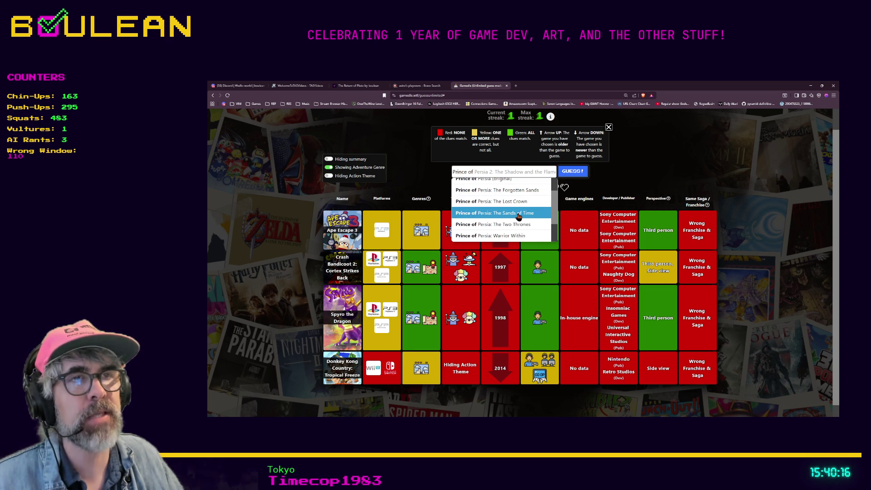
{"action": "scroll", "coordinate": [518, 217], "scroll_direction": "down", "scroll_amount": 1}
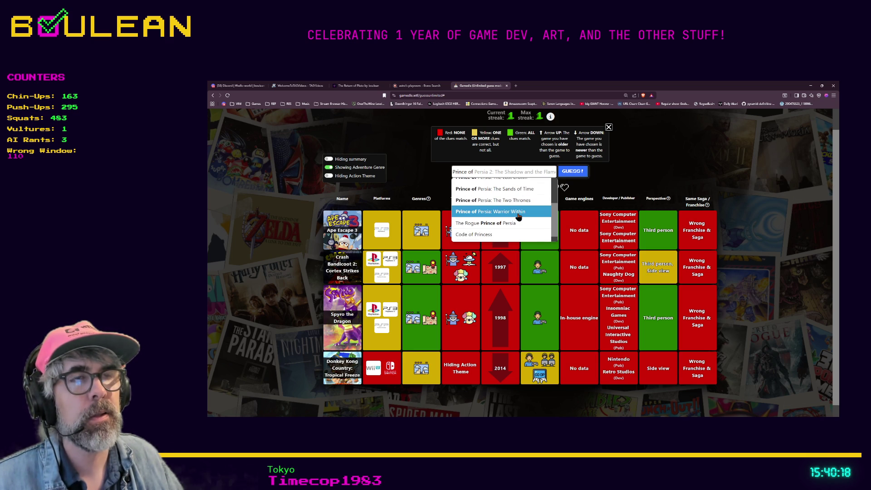
{"action": "scroll", "coordinate": [518, 216], "scroll_direction": "up", "scroll_amount": 2}
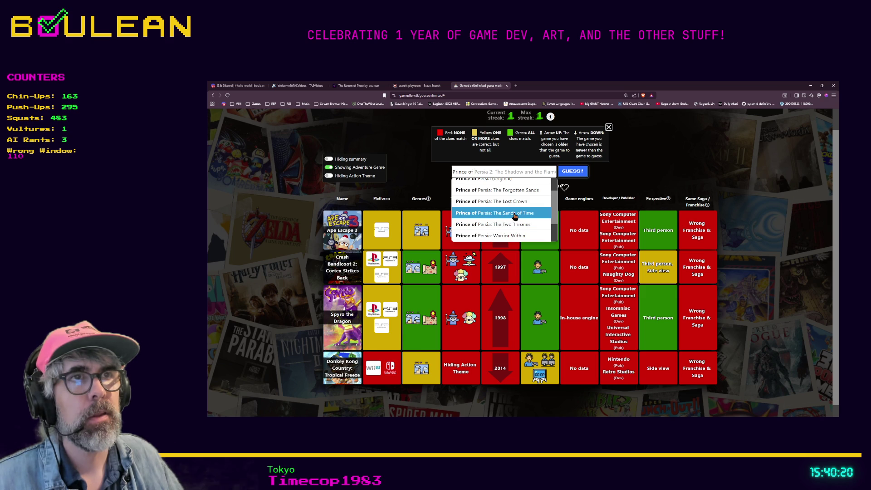
{"action": "scroll", "coordinate": [512, 216], "scroll_direction": "up", "scroll_amount": 2}
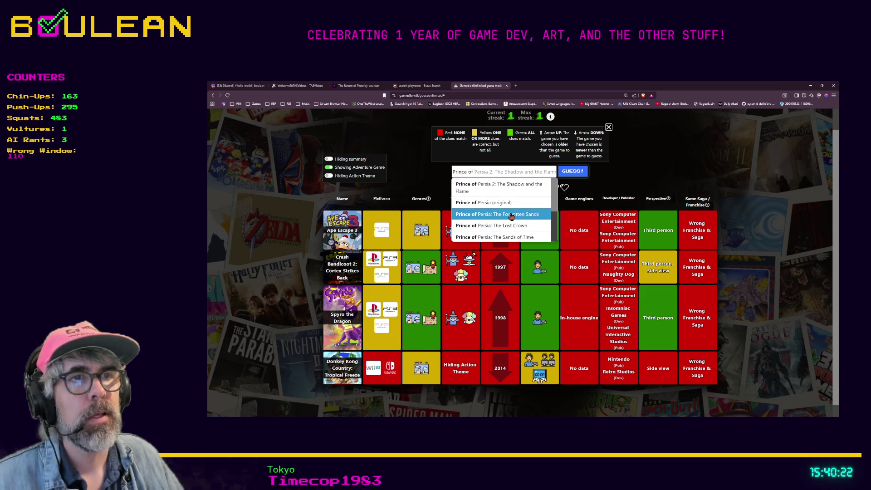
{"action": "left_click", "coordinate": [624, 183]}
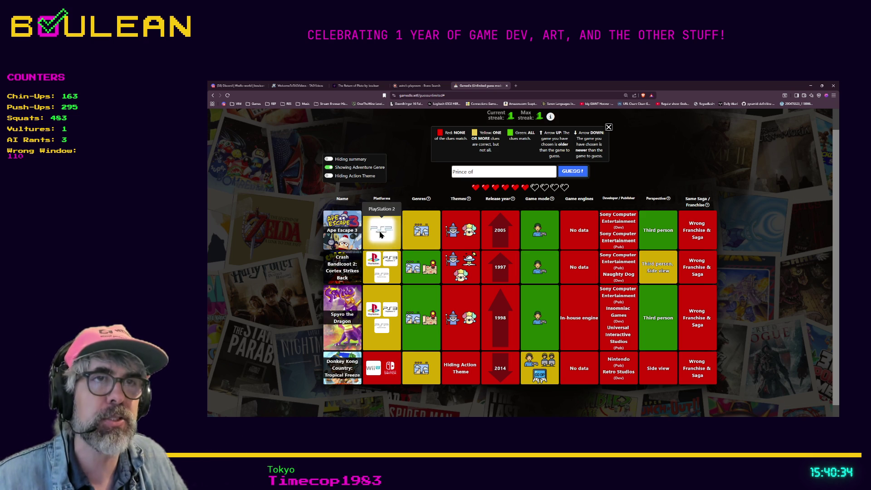
Submit Prince of Persia: The Two Thrones from the suggestions as the fifth guess.
{"action": "left_click", "coordinate": [499, 173]}
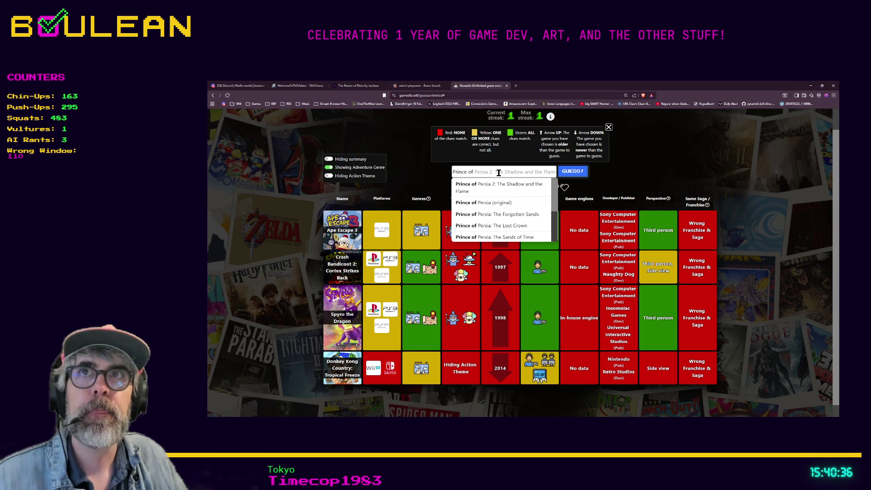
{"action": "scroll", "coordinate": [508, 195], "scroll_direction": "down", "scroll_amount": 1}
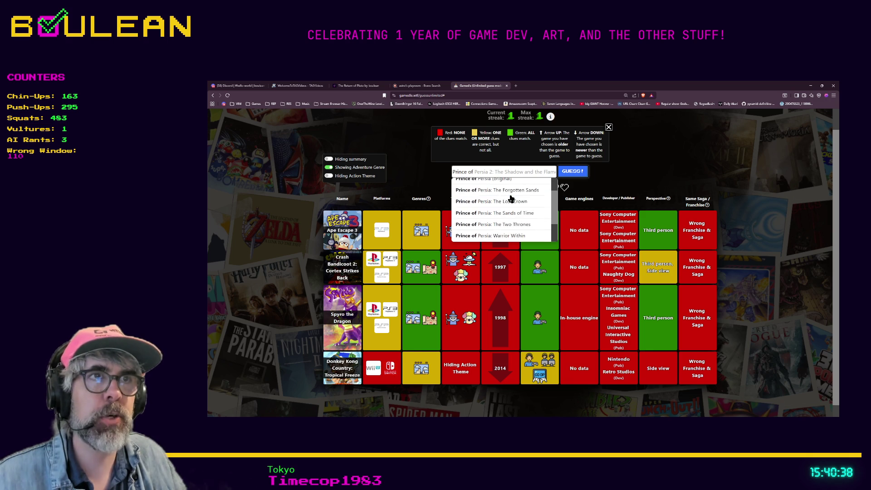
{"action": "scroll", "coordinate": [511, 198], "scroll_direction": "down", "scroll_amount": 2}
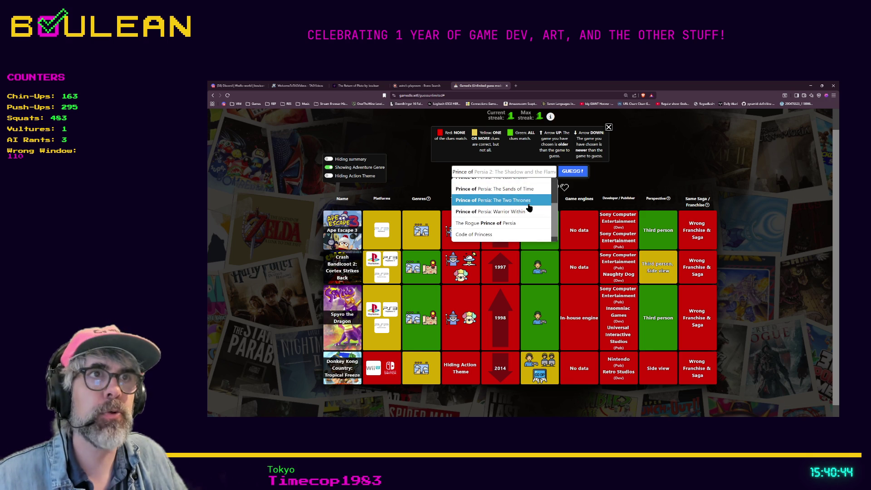
{"action": "scroll", "coordinate": [529, 208], "scroll_direction": "up", "scroll_amount": 2}
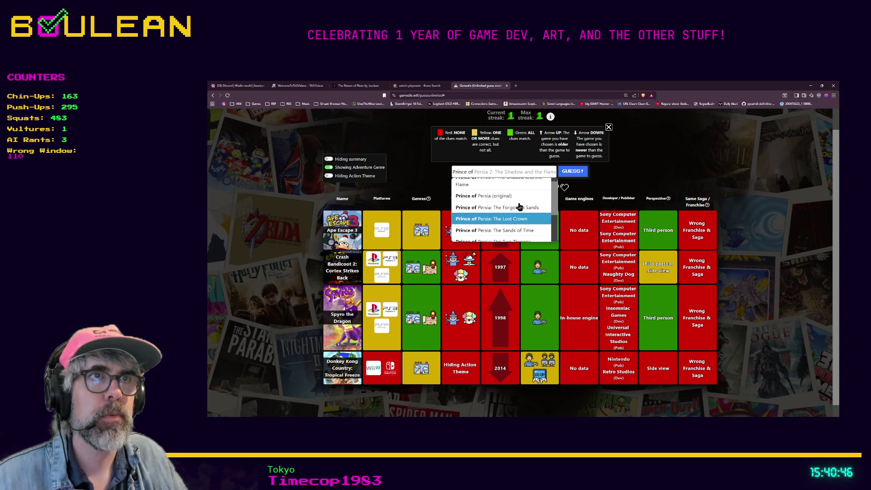
{"action": "scroll", "coordinate": [524, 215], "scroll_direction": "down", "scroll_amount": 1}
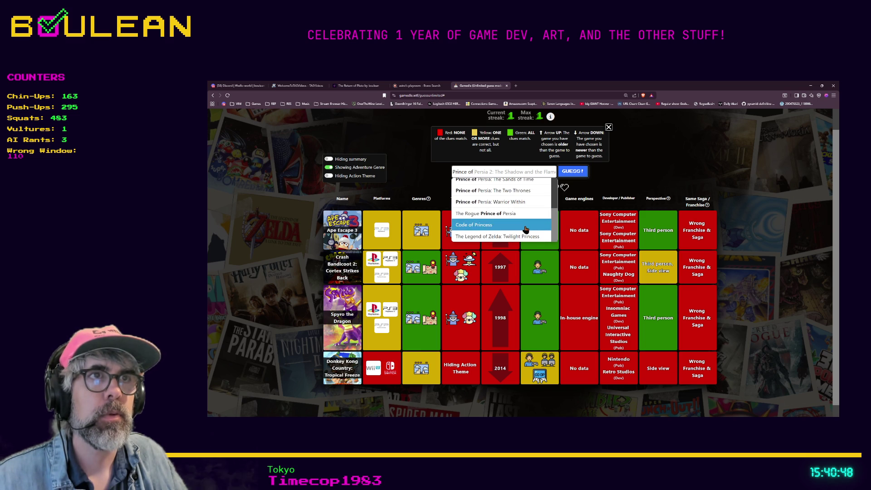
{"action": "left_click", "coordinate": [525, 220]}
{"action": "left_click", "coordinate": [578, 175]}
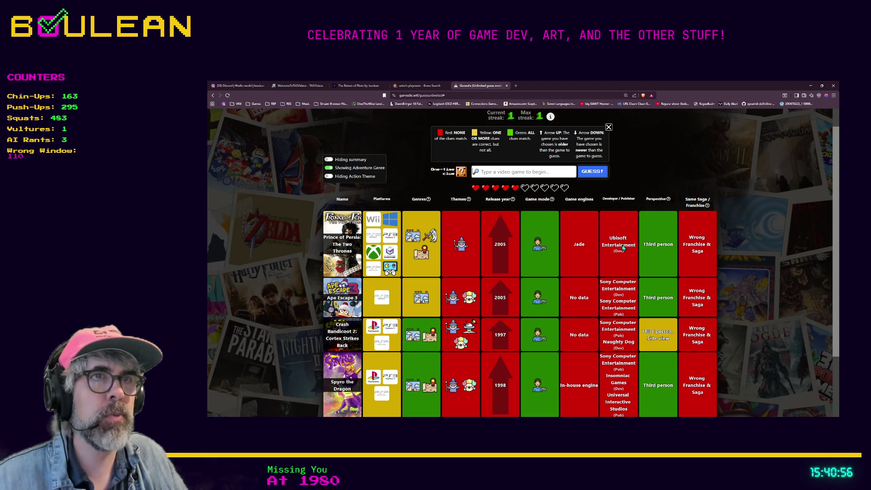
{"action": "mouse_move", "coordinate": [462, 250]}
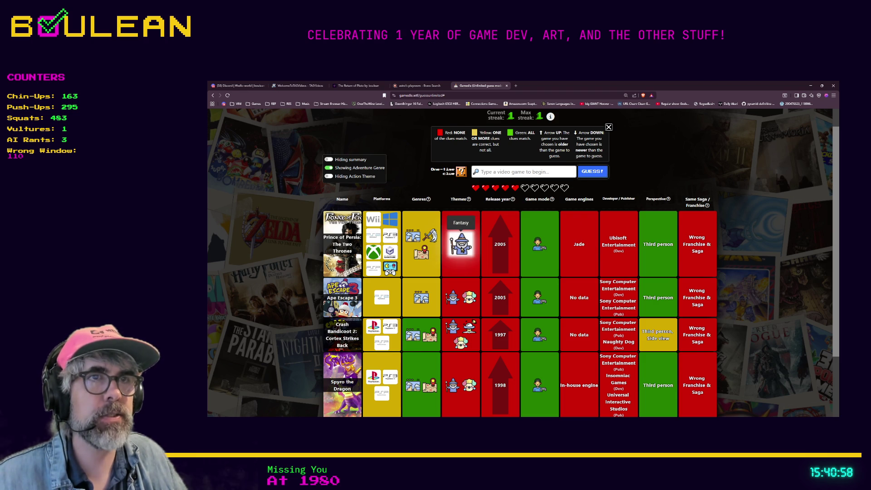
{"action": "scroll", "coordinate": [707, 250], "scroll_direction": "down", "scroll_amount": 1}
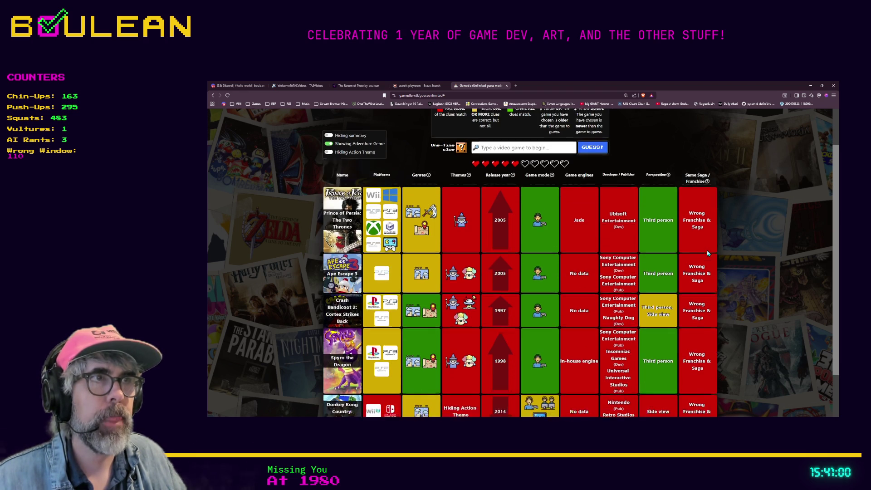
{"action": "scroll", "coordinate": [708, 253], "scroll_direction": "up", "scroll_amount": 1}
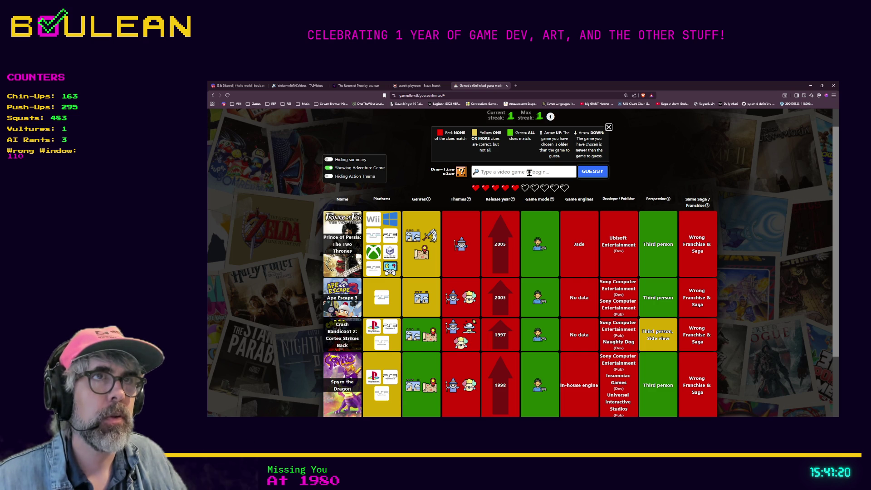
Search 'Tomb Raider' and submit Rise of the Tomb Raider as the sixth guess.
{"action": "type", "text": "Tomb"}
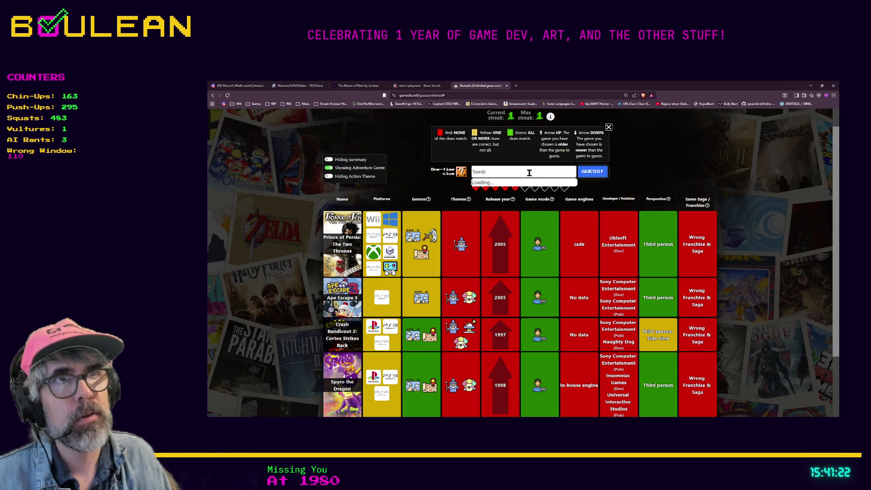
{"action": "type", "text": " Raider"}
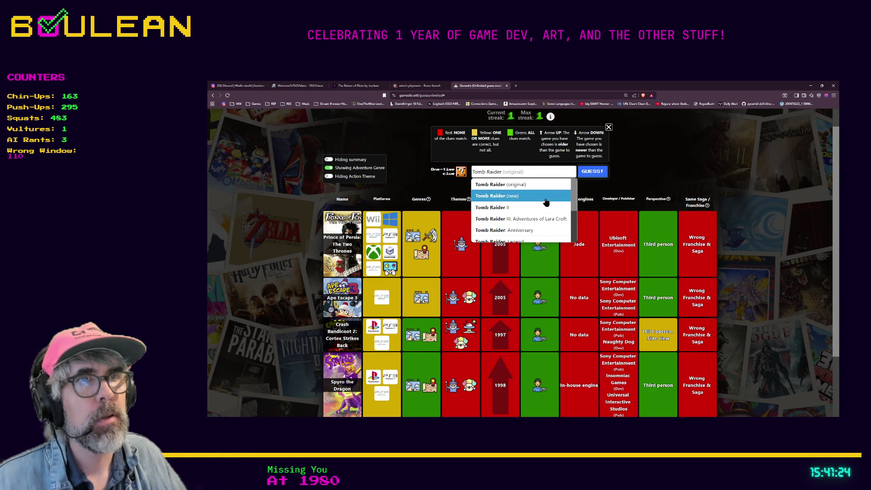
{"action": "scroll", "coordinate": [550, 205], "scroll_direction": "down", "scroll_amount": 2}
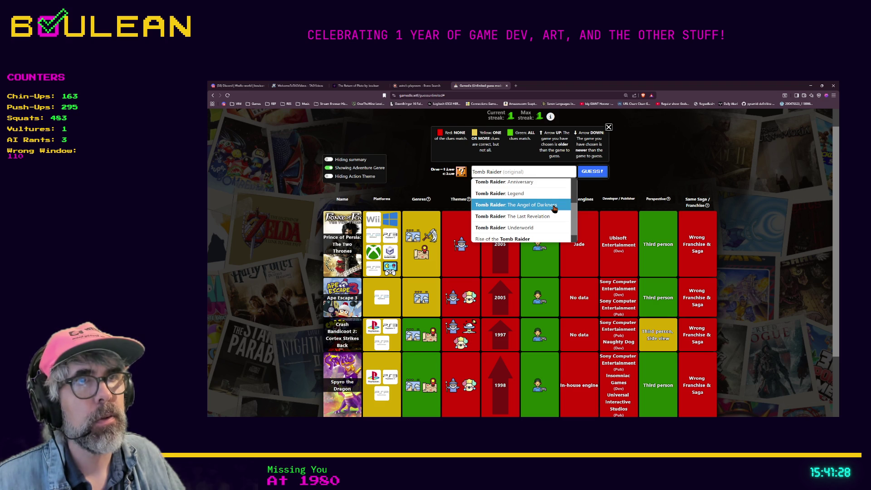
{"action": "scroll", "coordinate": [553, 208], "scroll_direction": "down", "scroll_amount": 1}
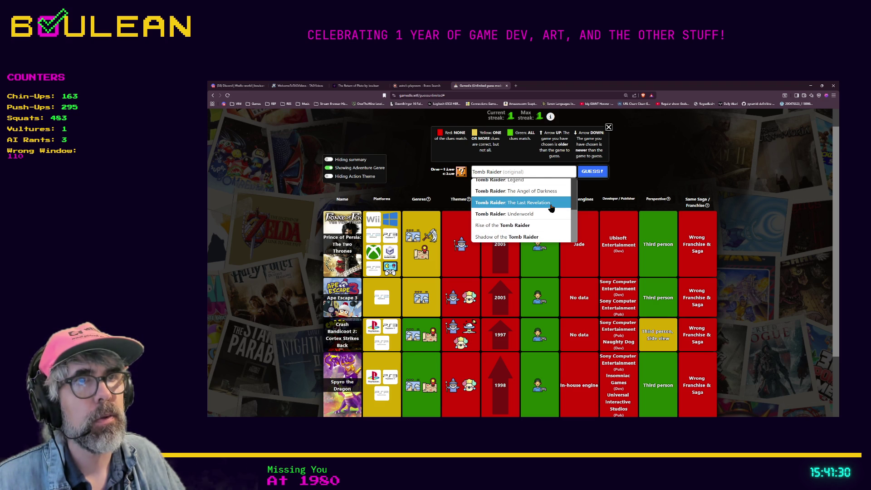
{"action": "left_click", "coordinate": [527, 225]}
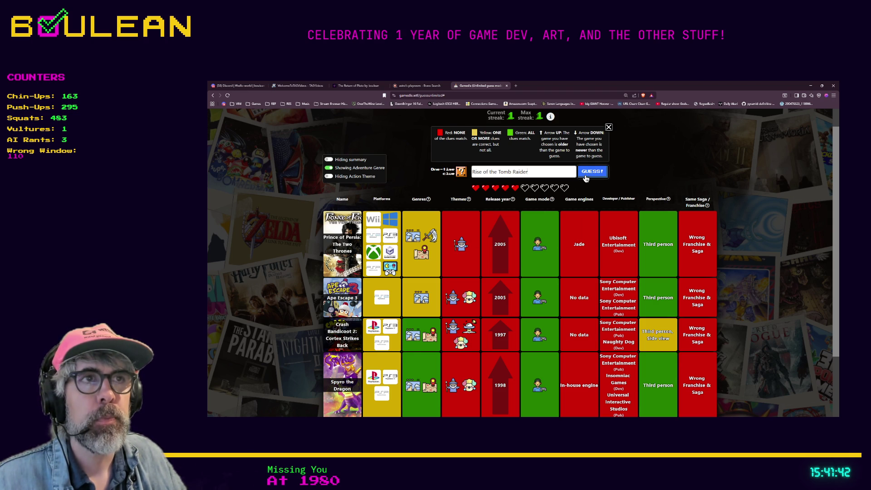
{"action": "left_click", "coordinate": [586, 177]}
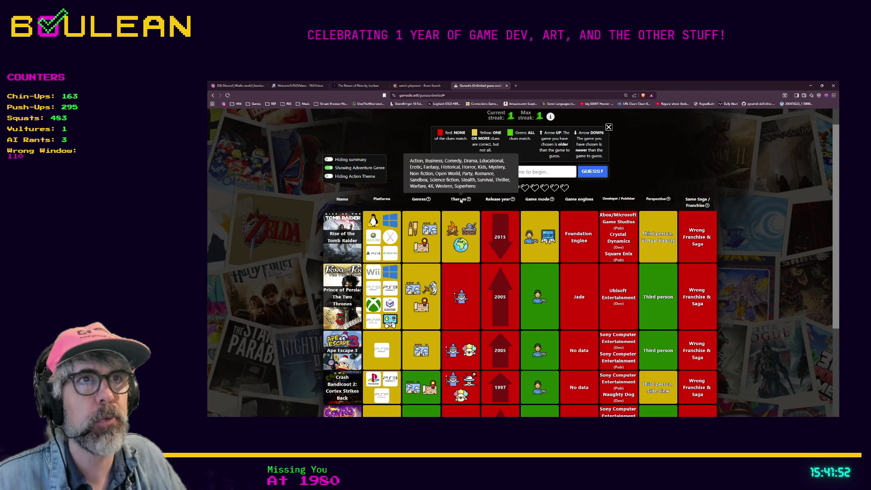
Use the one-time clue to show the answer's Developer / Publisher list.
{"action": "mouse_move", "coordinate": [535, 307]}
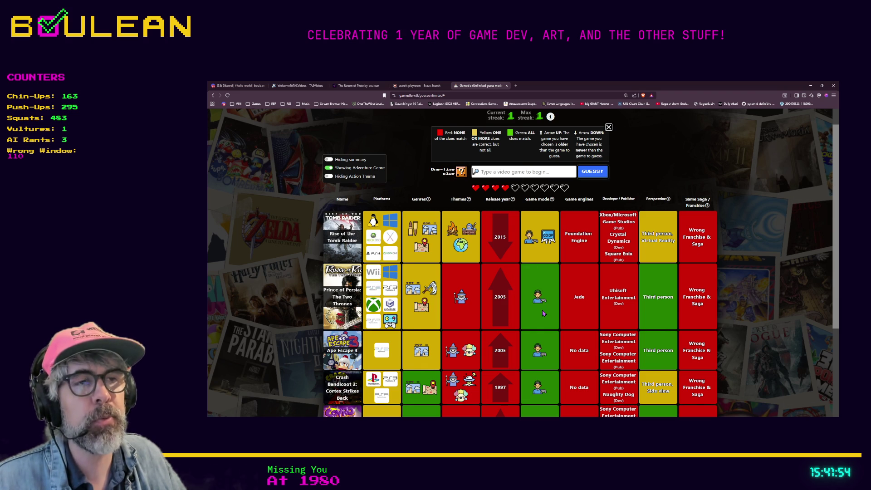
{"action": "left_click", "coordinate": [461, 173]}
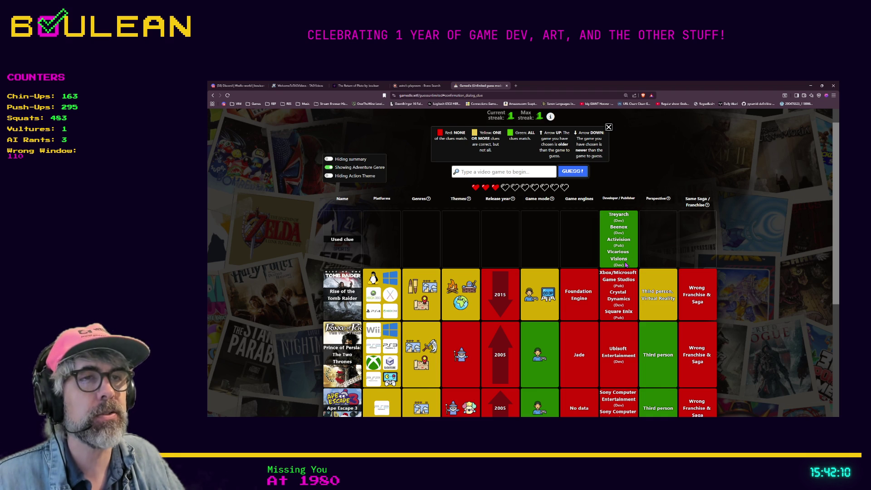
{"action": "scroll", "coordinate": [662, 261], "scroll_direction": "down", "scroll_amount": 1}
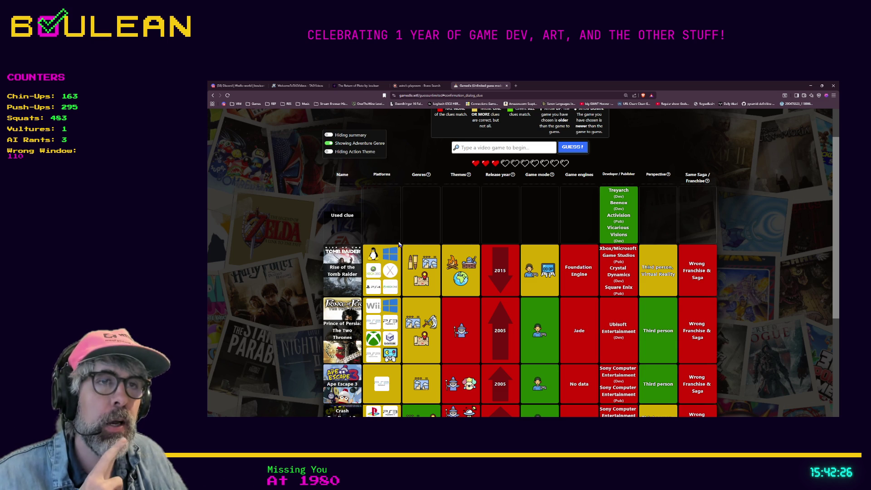
{"action": "mouse_move", "coordinate": [459, 262]}
{"action": "scroll", "coordinate": [460, 262], "scroll_direction": "down", "scroll_amount": 1}
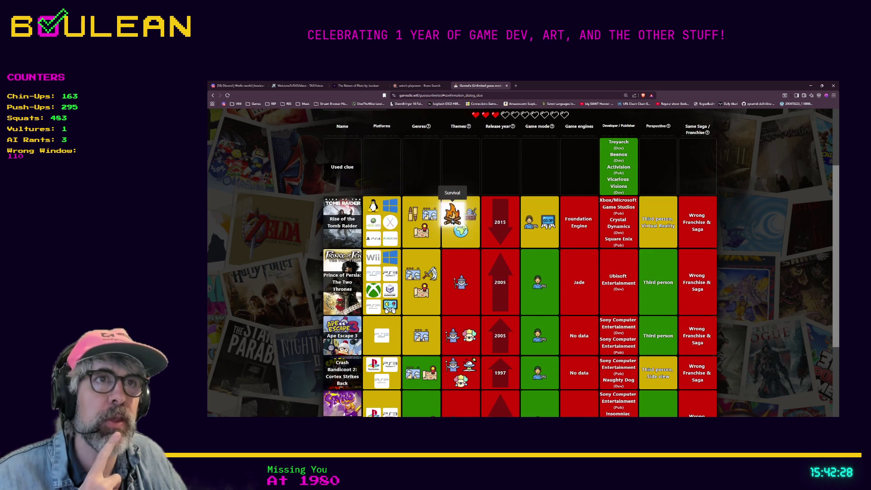
{"action": "scroll", "coordinate": [459, 220], "scroll_direction": "down", "scroll_amount": 1}
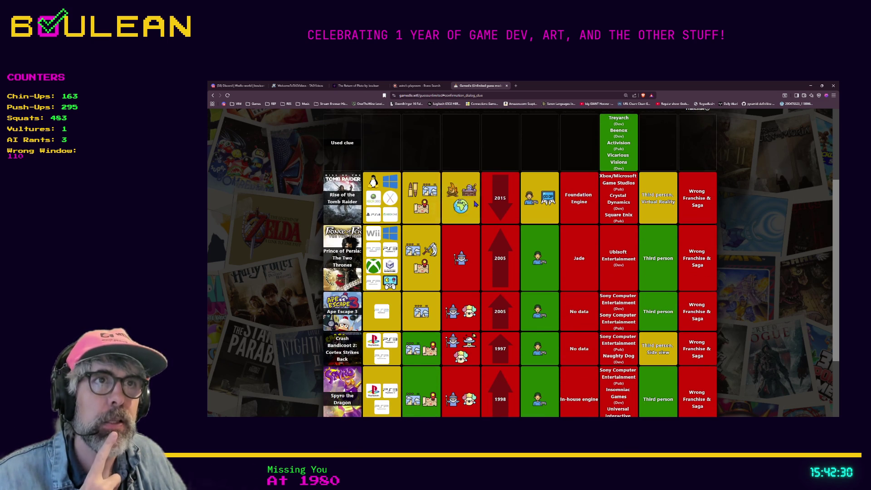
{"action": "scroll", "coordinate": [476, 196], "scroll_direction": "down", "scroll_amount": 1}
{"action": "scroll", "coordinate": [477, 196], "scroll_direction": "up", "scroll_amount": 2}
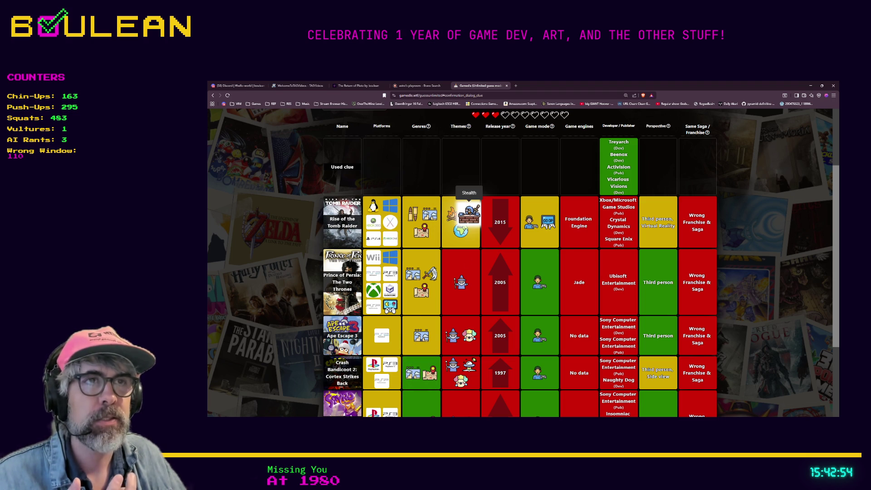
{"action": "scroll", "coordinate": [469, 220], "scroll_direction": "up", "scroll_amount": 1}
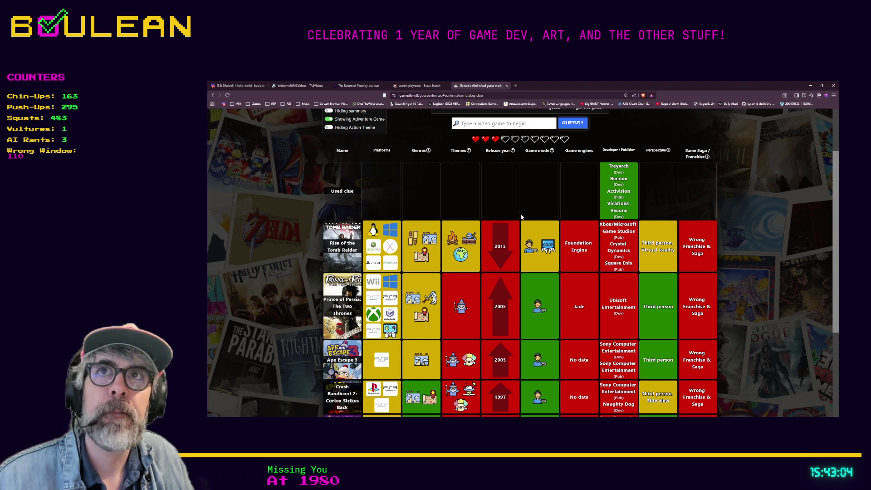
{"action": "scroll", "coordinate": [522, 218], "scroll_direction": "up", "scroll_amount": 1}
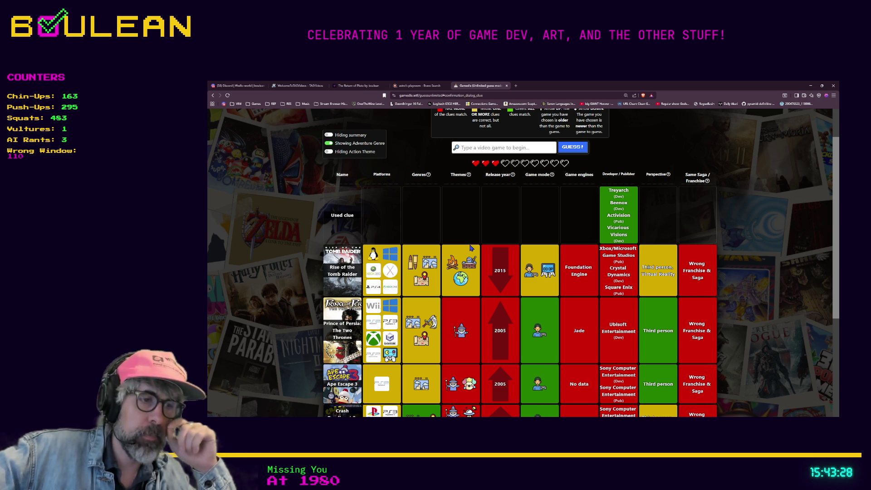
Draft Mark of the Ninja, then overwrite the entry with 'Tenchu' to list Tenchu matches.
{"action": "left_click", "coordinate": [472, 146]}
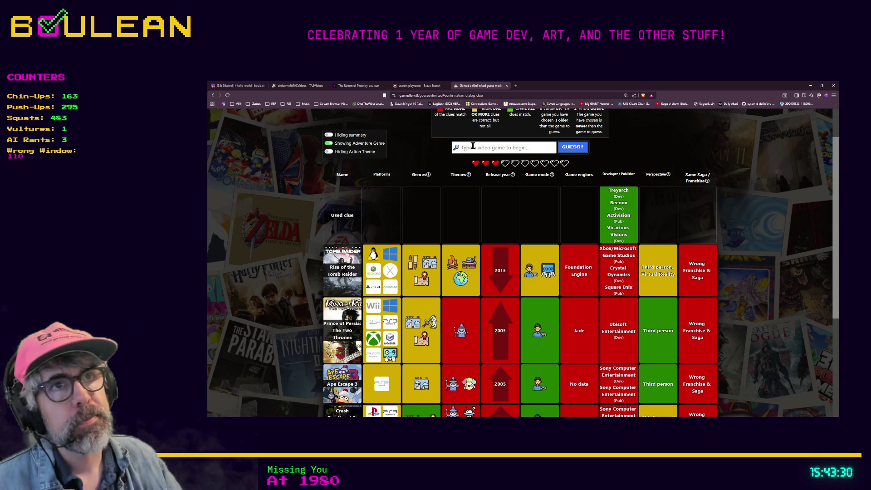
{"action": "type", "text": "Mark"}
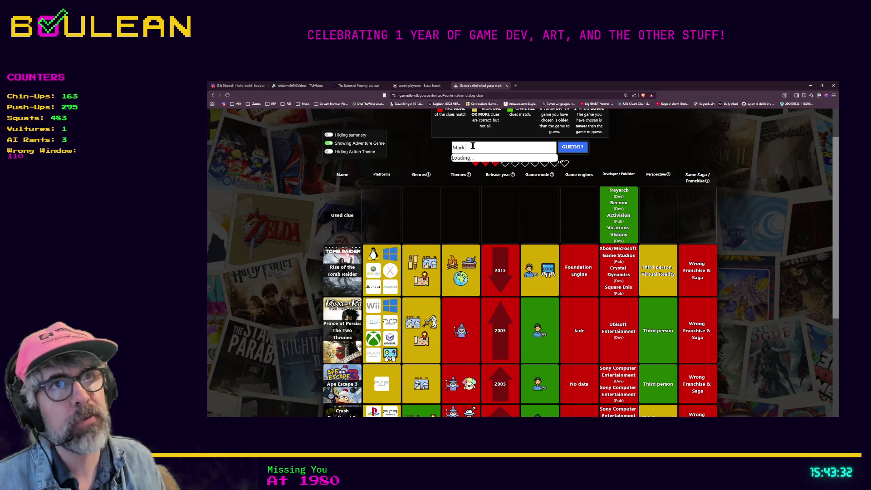
{"action": "type", "text": " of the"}
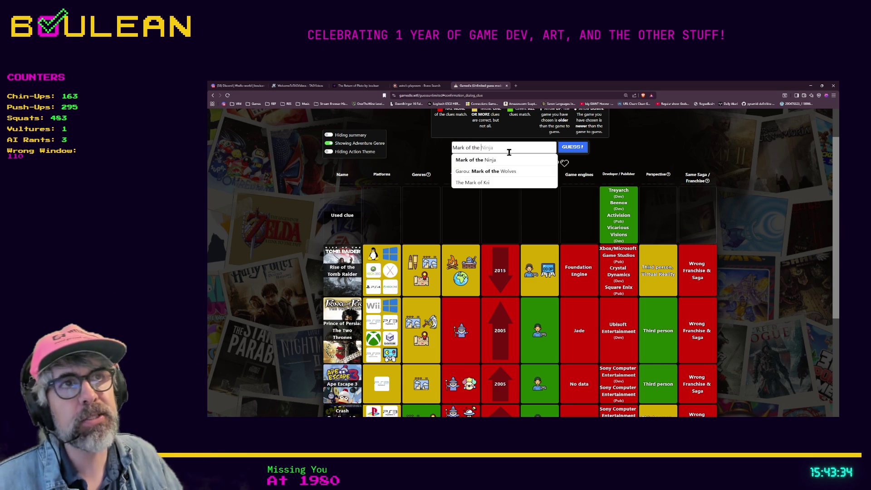
{"action": "left_click", "coordinate": [498, 163]}
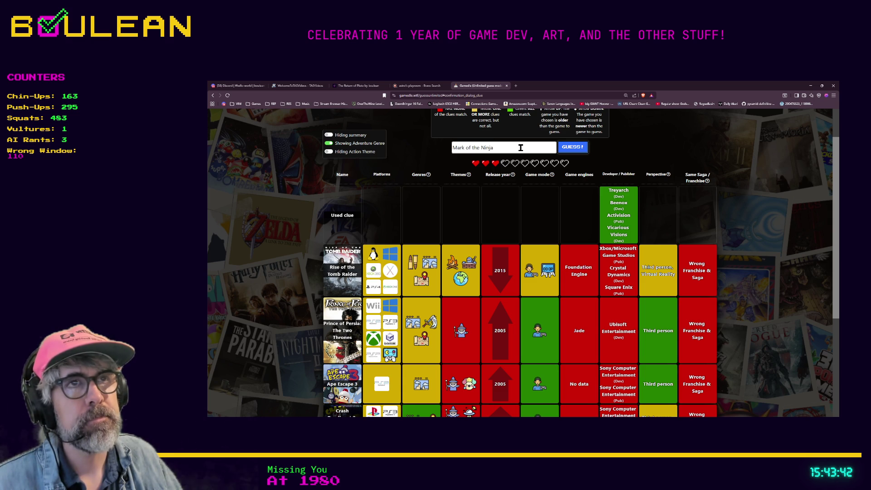
{"action": "triple_click", "coordinate": [520, 147]}
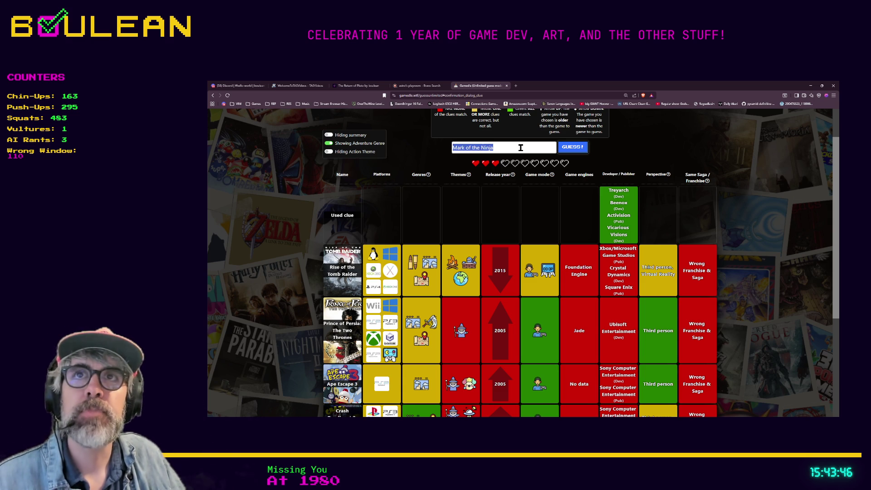
{"action": "type", "text": "Tenchu"}
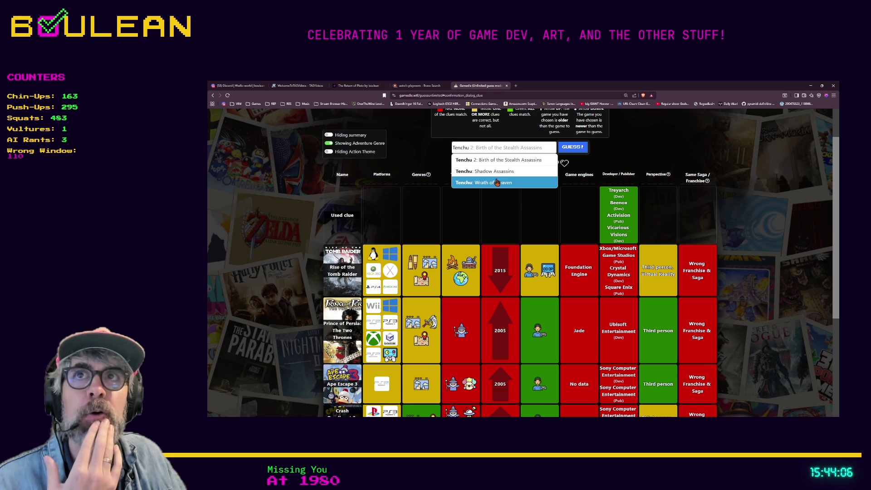
Replace 'Tenchu' with 'Spiderman' and submit Spider-Man 3, getting an all-green row.
{"action": "double_click", "coordinate": [504, 146]}
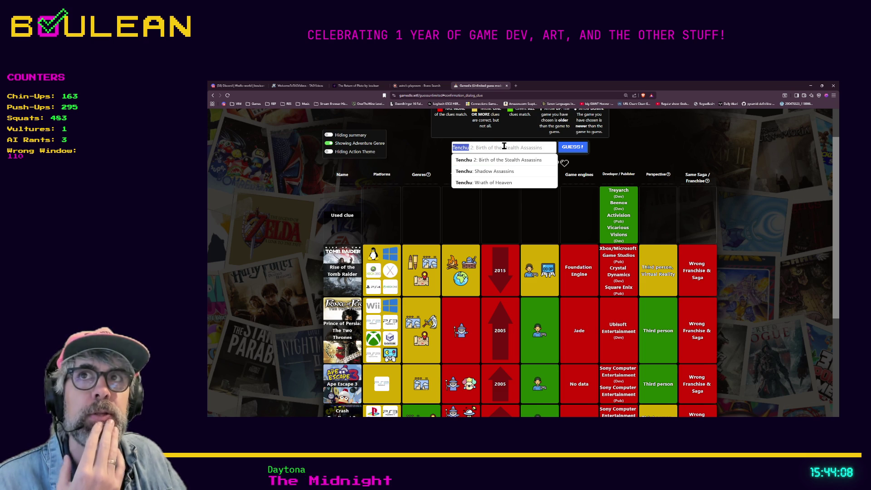
{"action": "type", "text": "Spi"}
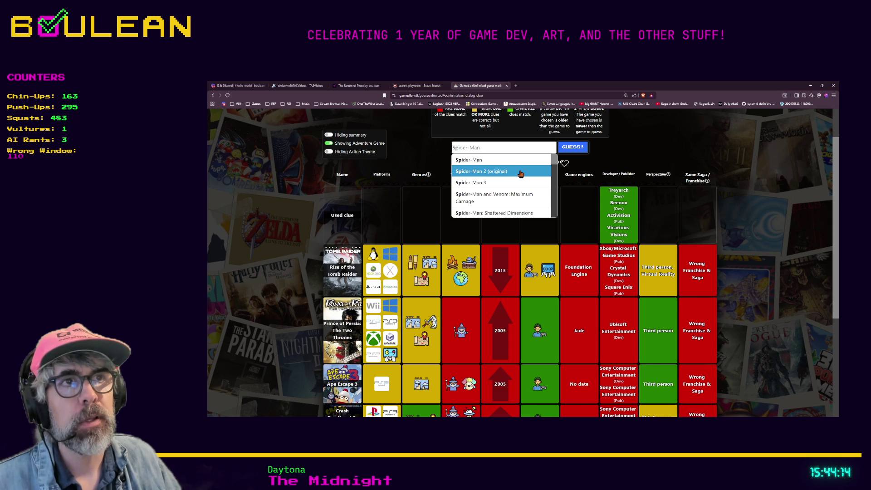
{"action": "scroll", "coordinate": [521, 174], "scroll_direction": "down", "scroll_amount": 3}
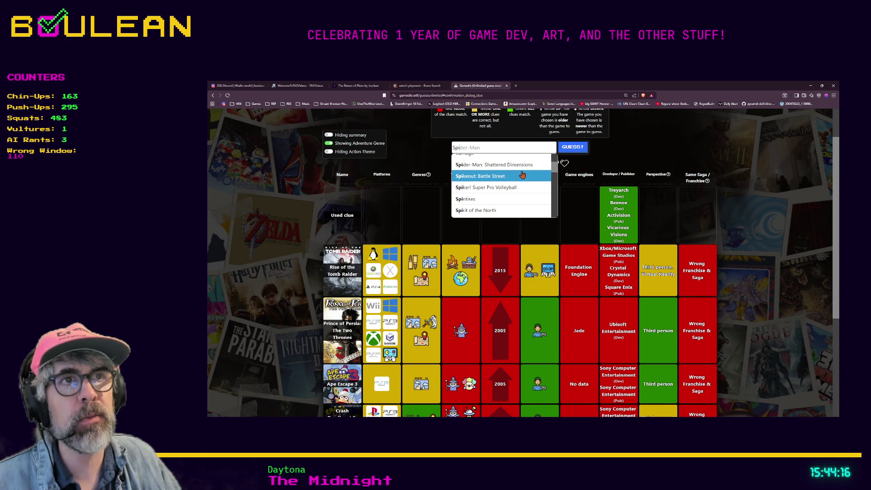
{"action": "scroll", "coordinate": [531, 181], "scroll_direction": "up", "scroll_amount": 1}
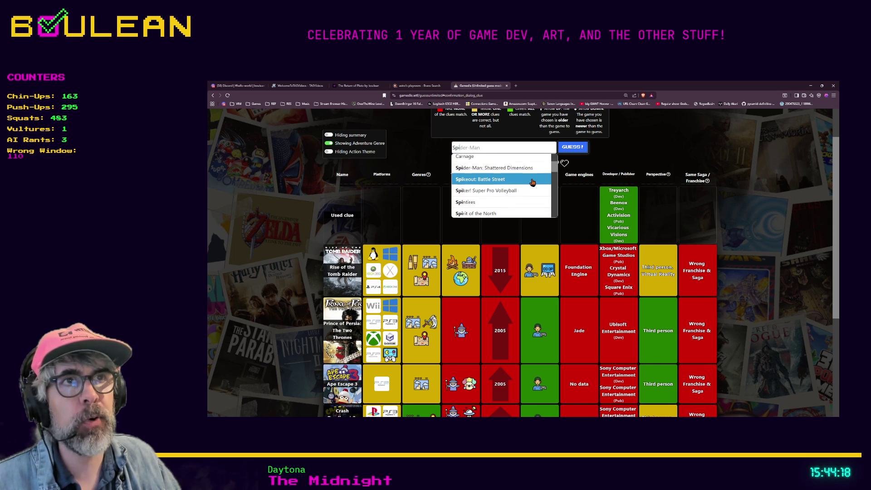
{"action": "scroll", "coordinate": [533, 182], "scroll_direction": "up", "scroll_amount": 1}
{"action": "type", "text": "der"}
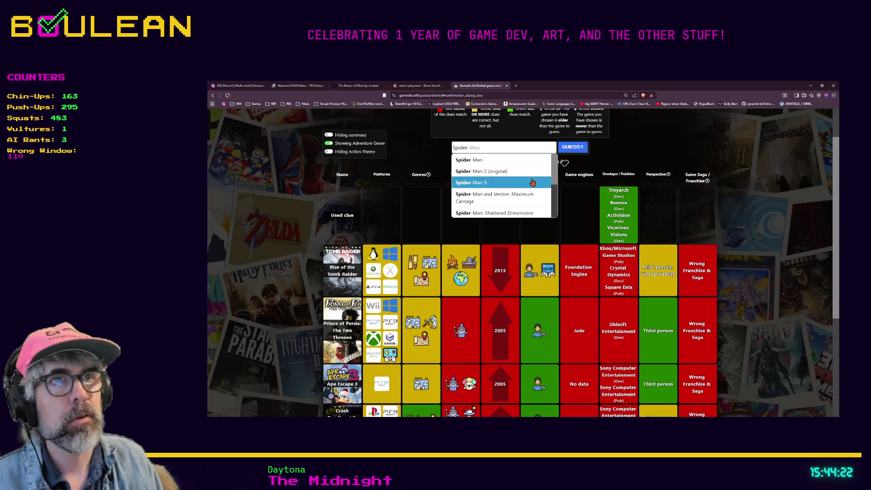
{"action": "type", "text": "man"}
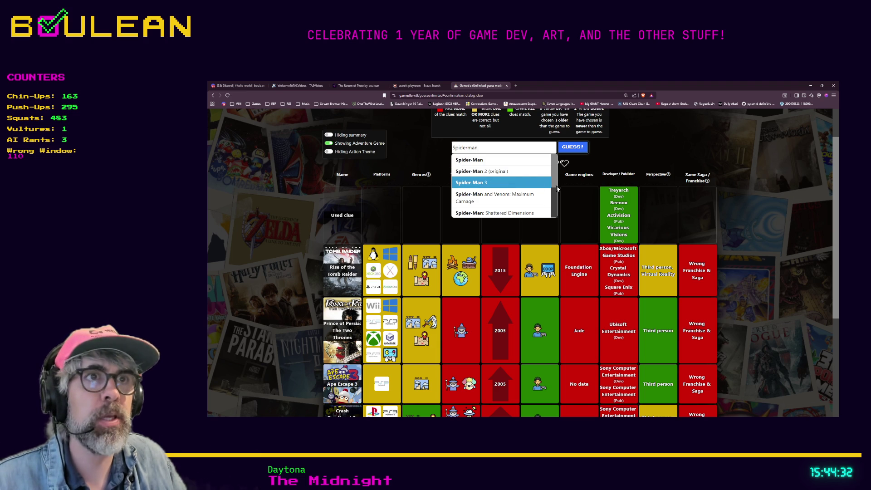
{"action": "left_click", "coordinate": [500, 184]}
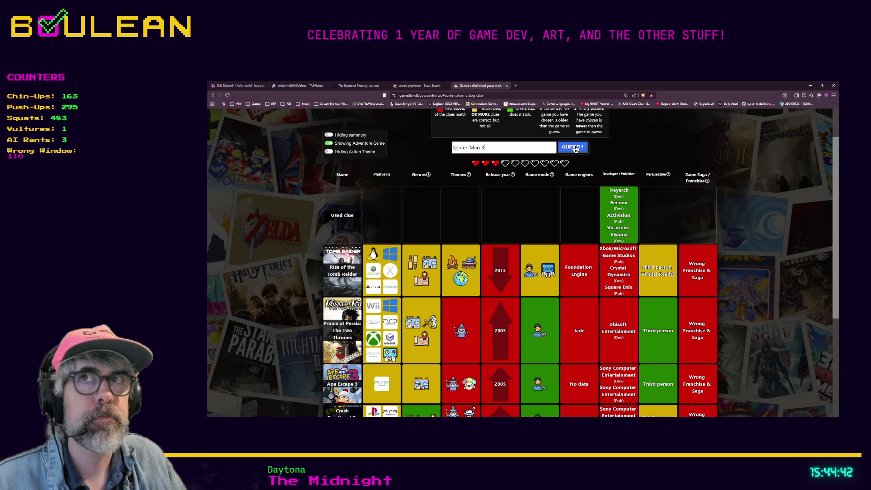
{"action": "left_click", "coordinate": [575, 148]}
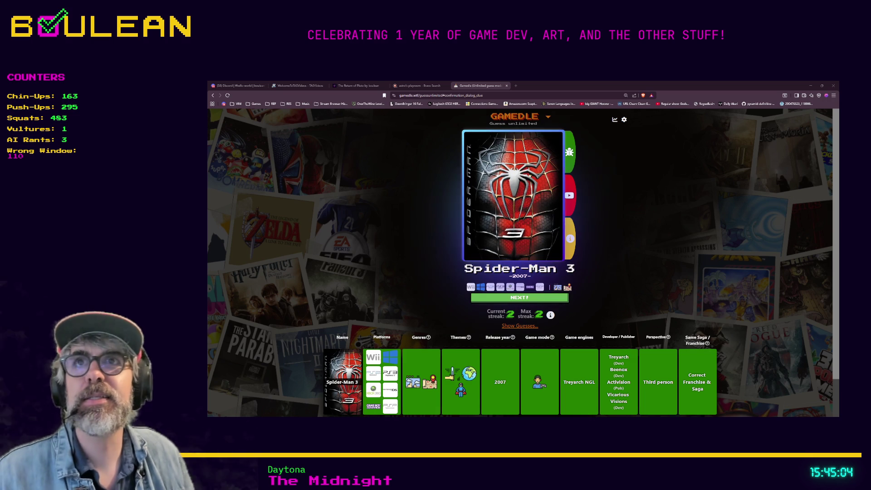
Read the tooltips on the solved Spider-Man 3 row's clue icons.
{"action": "scroll", "coordinate": [520, 263], "scroll_direction": "down", "scroll_amount": 1}
{"action": "mouse_move", "coordinate": [461, 347]}
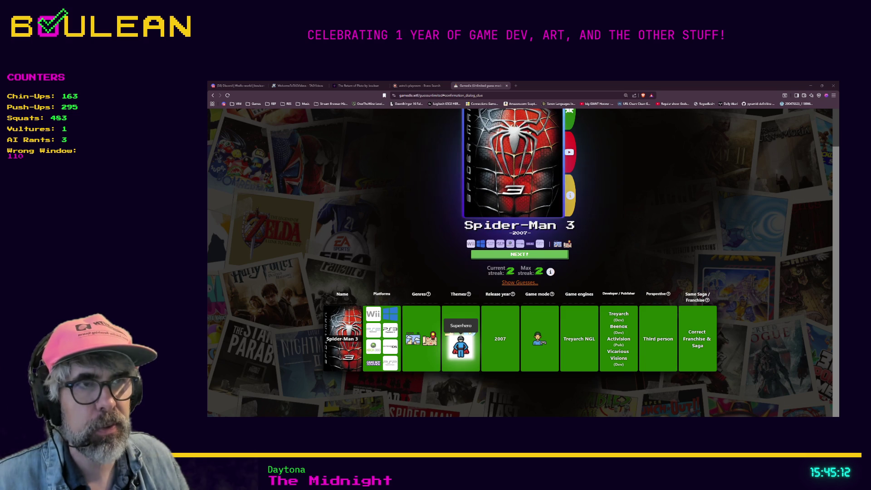
{"action": "mouse_move", "coordinate": [452, 329]}
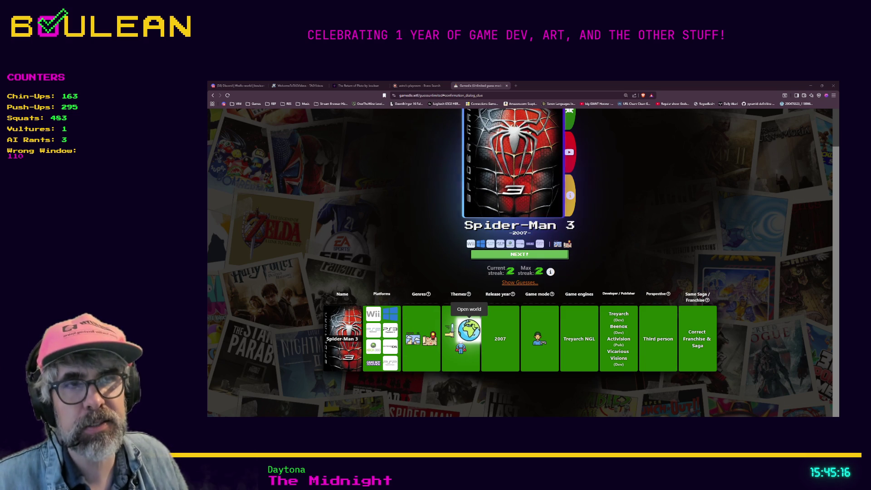
{"action": "mouse_move", "coordinate": [430, 338]}
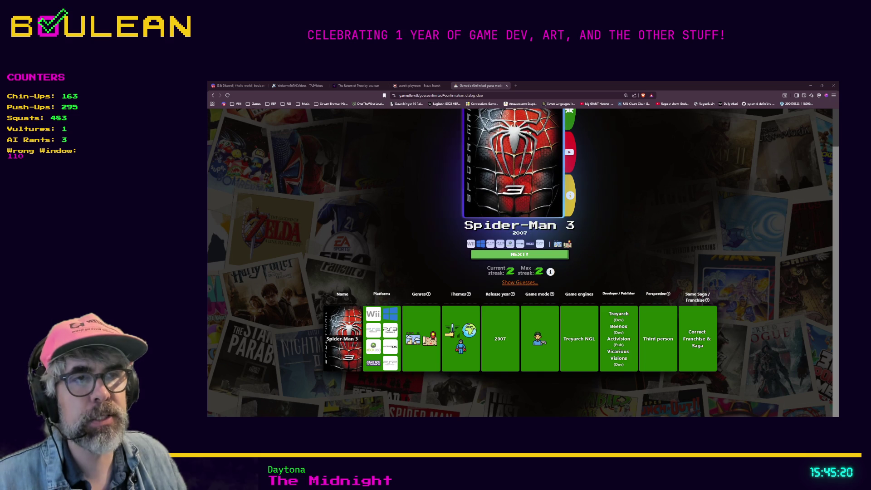
{"action": "mouse_move", "coordinate": [540, 339]}
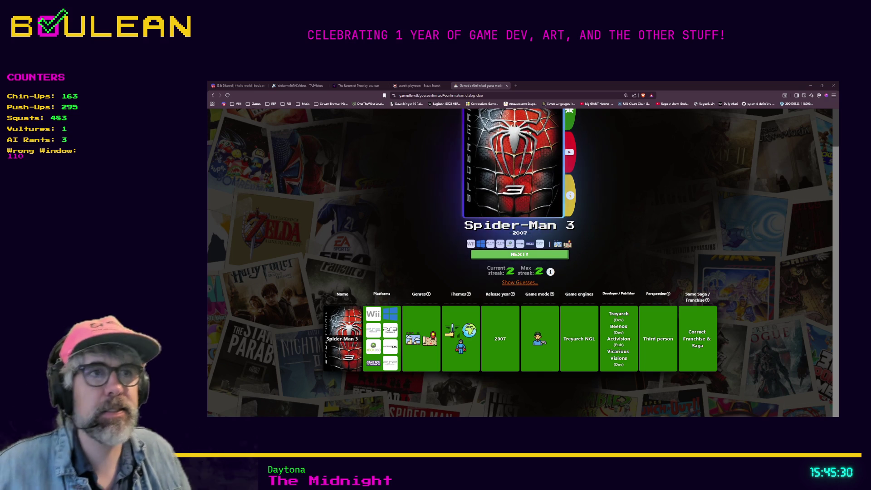
{"action": "mouse_move", "coordinate": [428, 294]}
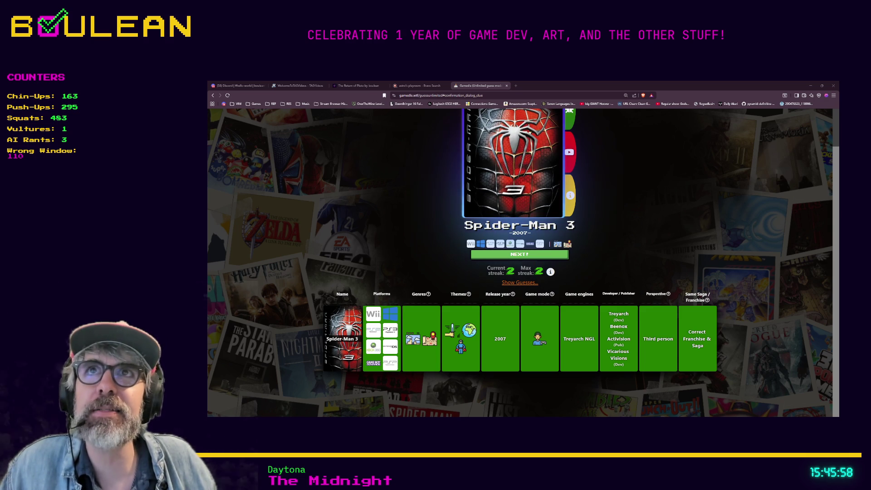
{"action": "scroll", "coordinate": [520, 262], "scroll_direction": "up", "scroll_amount": 1}
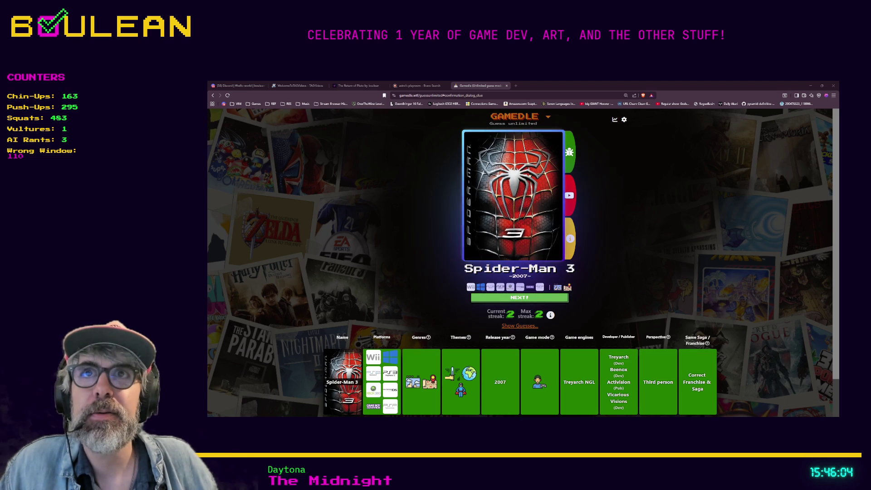
{"action": "scroll", "coordinate": [520, 262], "scroll_direction": "down", "scroll_amount": 1}
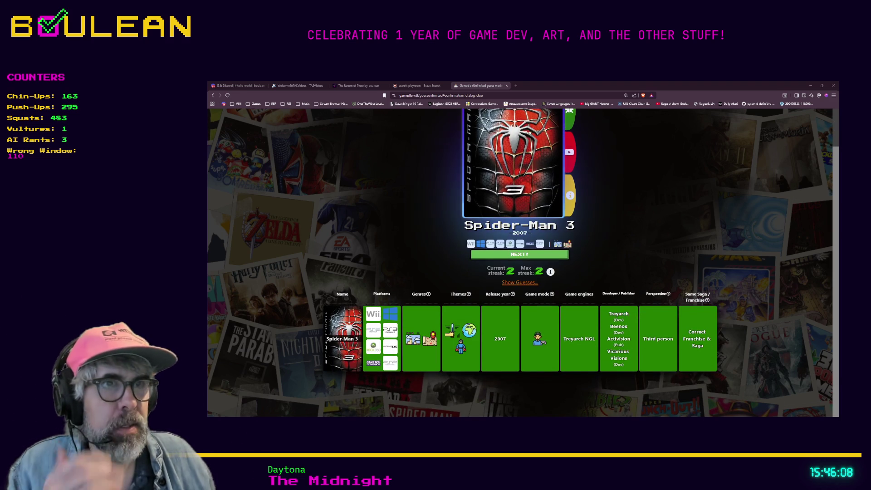
Expand the earlier guesses with Show Guesses under the streak counter.
{"action": "left_click", "coordinate": [520, 282]}
{"action": "scroll", "coordinate": [455, 382], "scroll_direction": "down", "scroll_amount": 2}
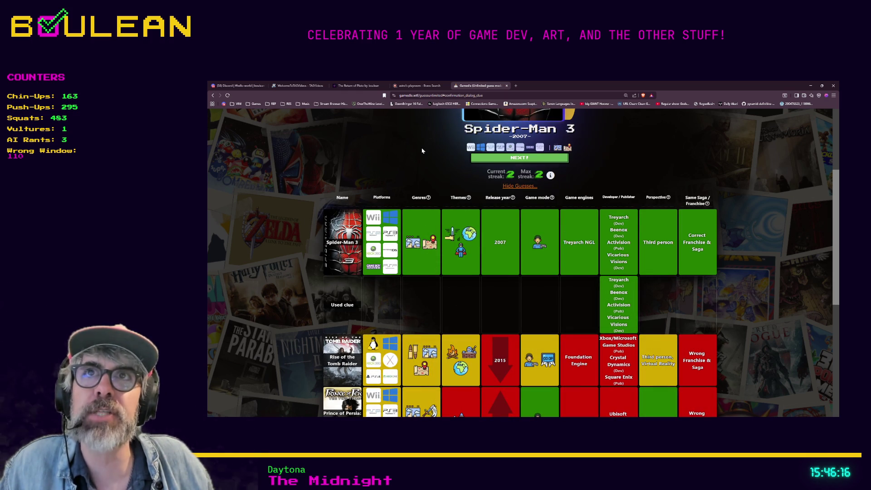
{"action": "scroll", "coordinate": [387, 218], "scroll_direction": "up", "scroll_amount": 3}
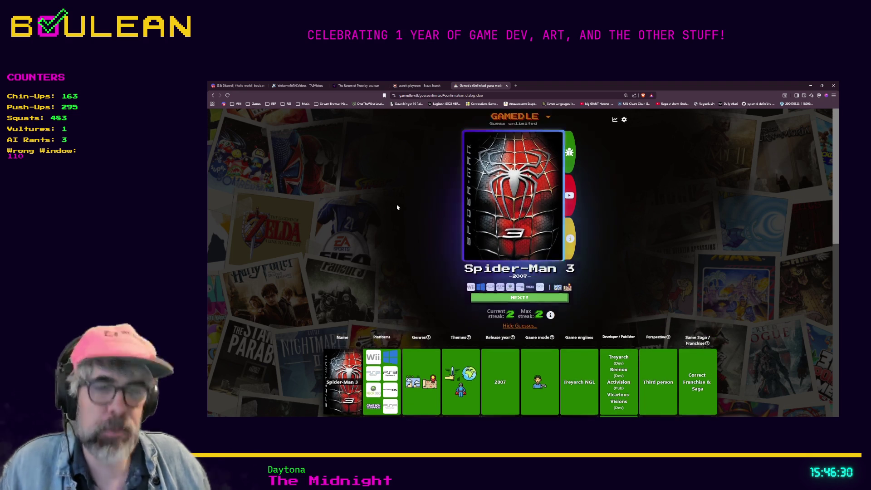
Search Brave for 'rayman 3' in a new tab and show the image results.
{"action": "key", "text": "ctrl+t"}
{"action": "type", "text": "rayman"}
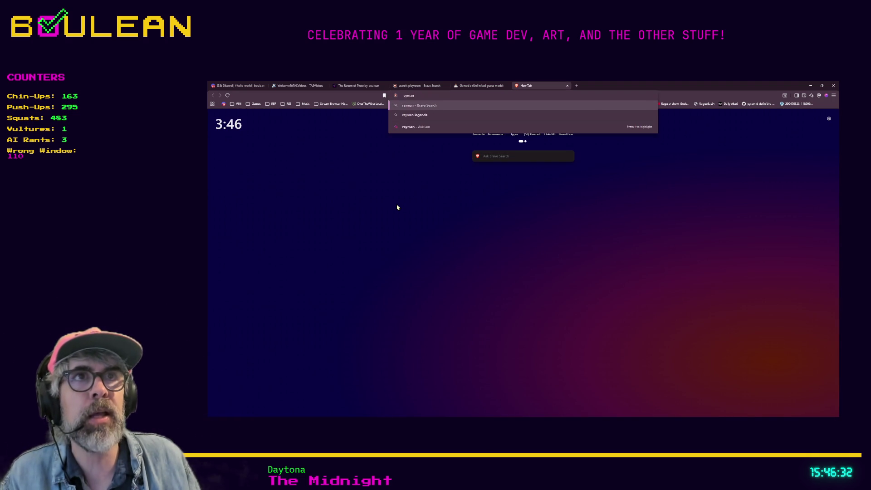
{"action": "type", "text": "+3"}
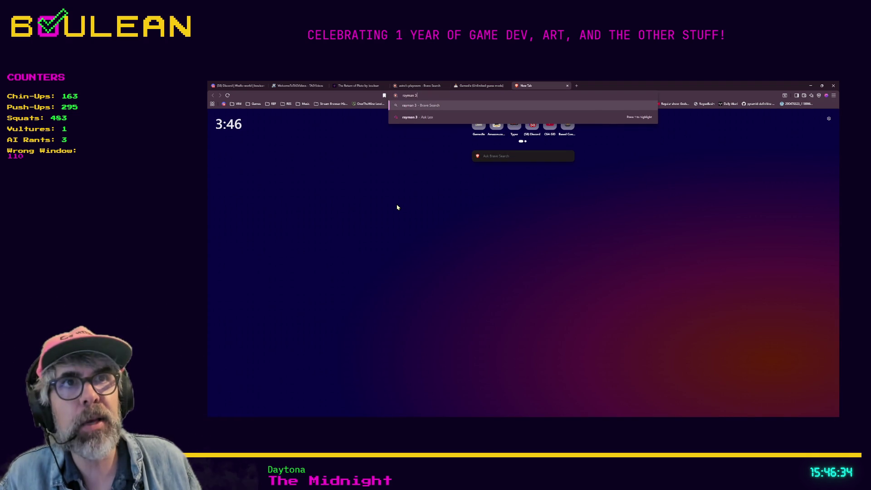
{"action": "key", "text": "Return"}
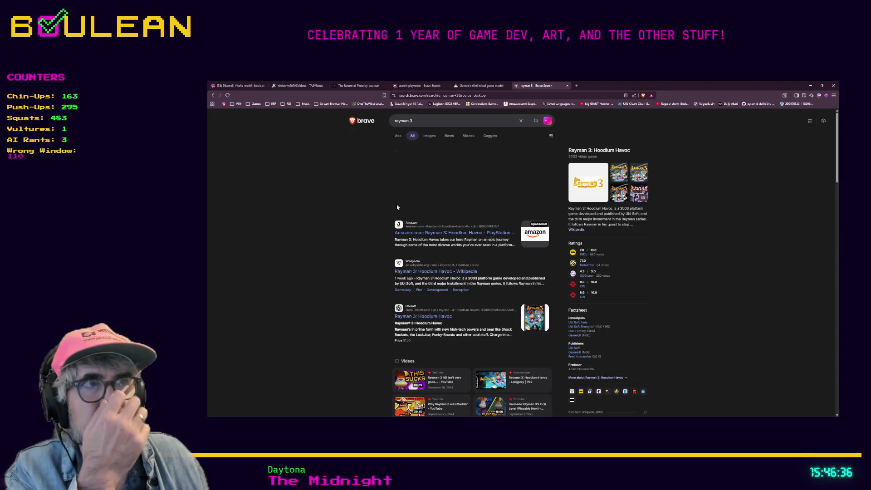
{"action": "left_click", "coordinate": [428, 136]}
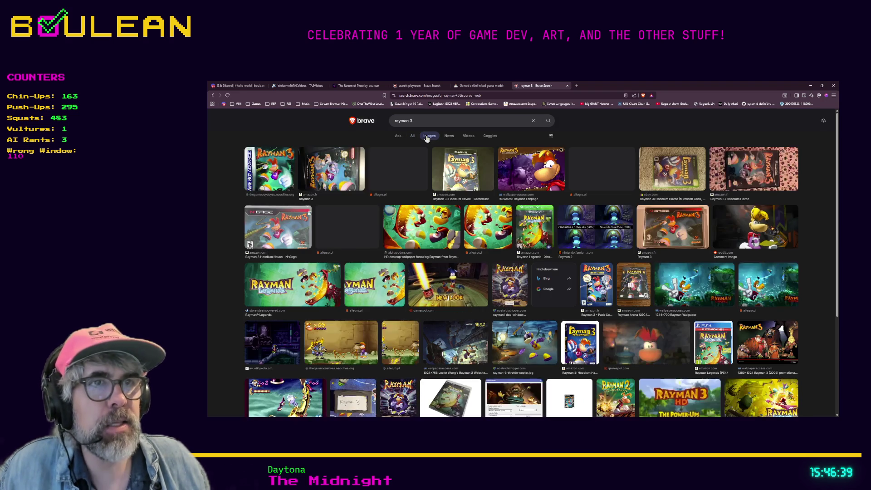
Preview several Rayman 3 images, including the wallpaper, gameplay and throttle copter shots, then return to Gamedle.
{"action": "left_click", "coordinate": [455, 287]}
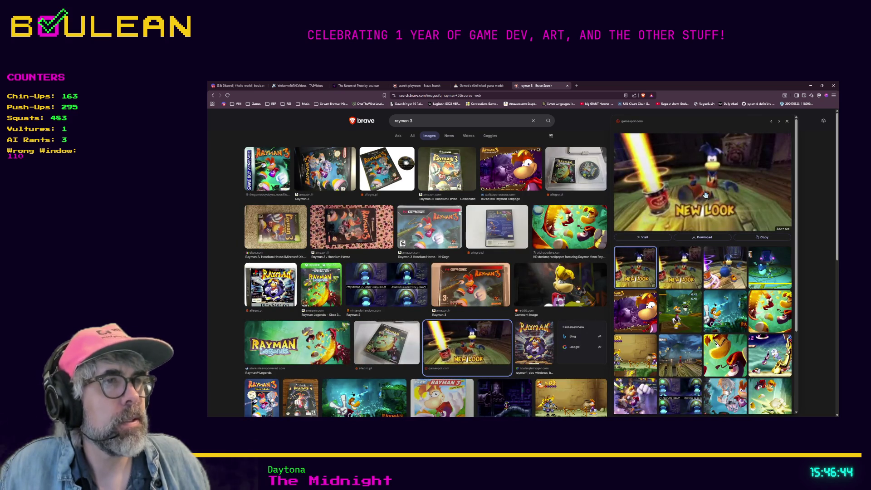
{"action": "left_click", "coordinate": [725, 321]}
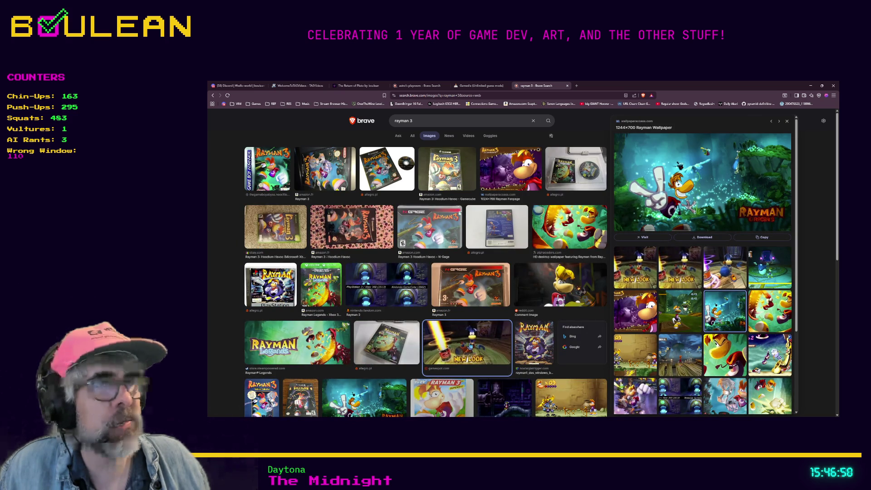
{"action": "left_click", "coordinate": [547, 294]}
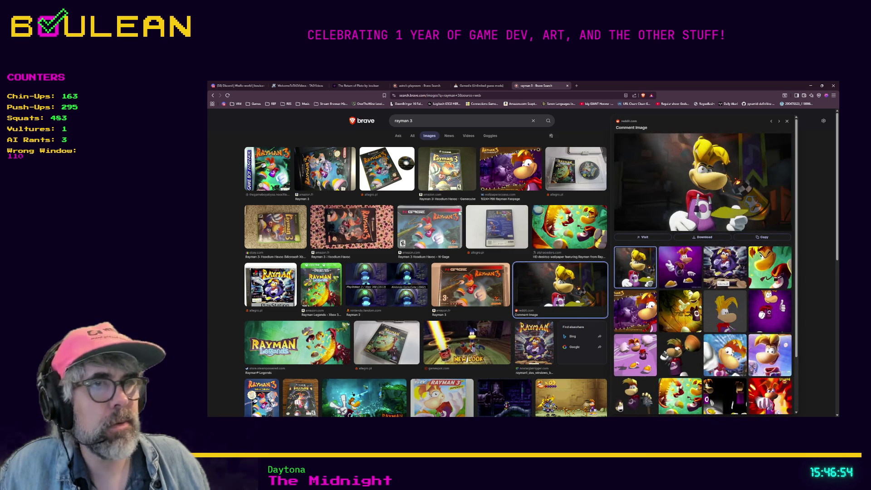
{"action": "key", "text": "alt+Left"}
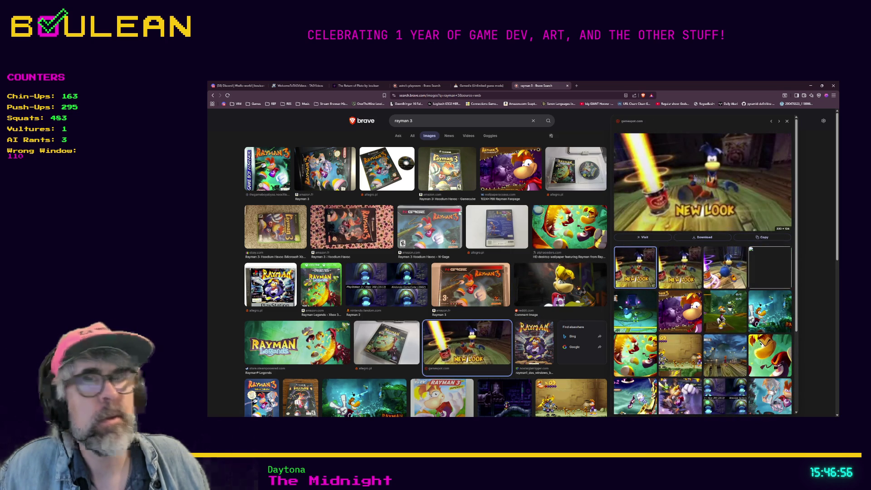
{"action": "scroll", "coordinate": [552, 304], "scroll_direction": "down", "scroll_amount": 3}
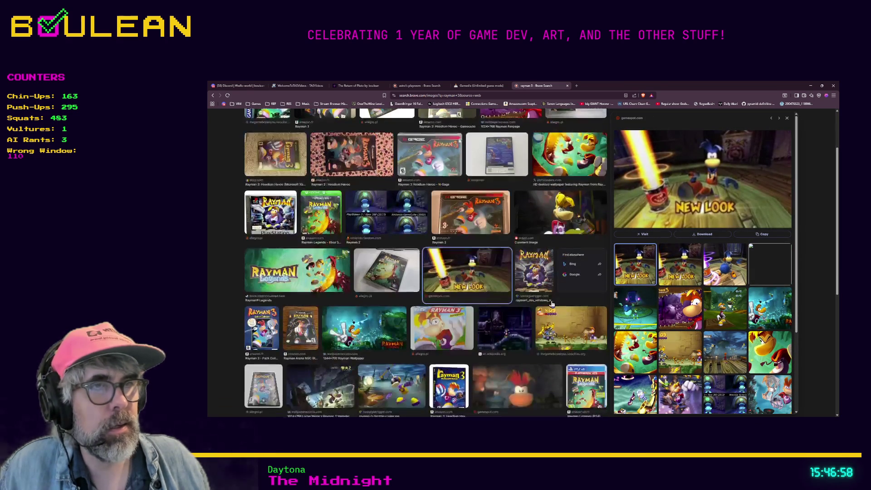
{"action": "left_click", "coordinate": [553, 326]}
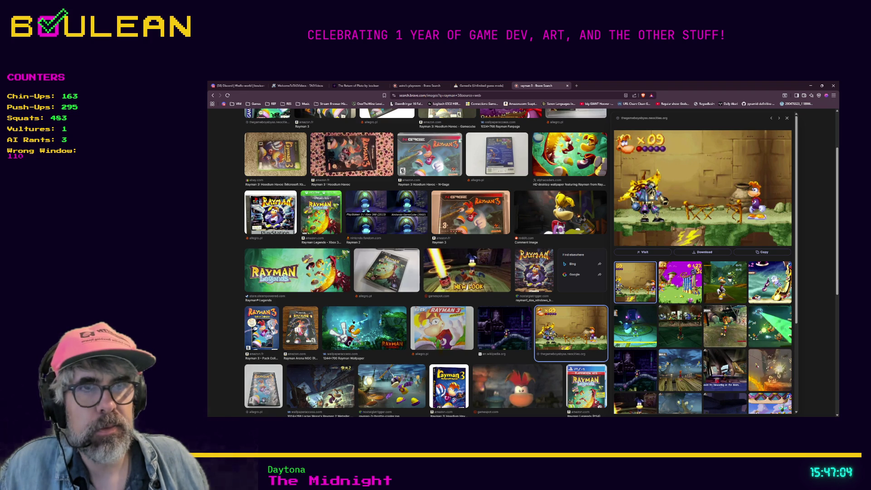
{"action": "left_click", "coordinate": [407, 375]}
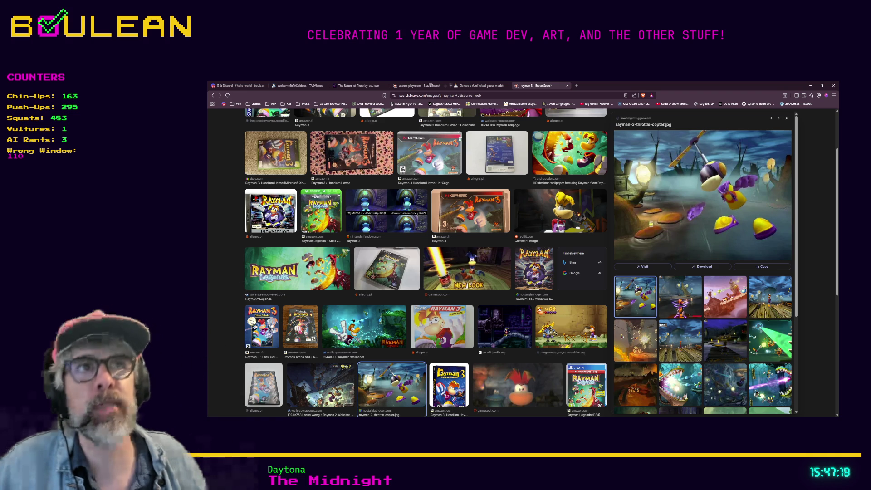
{"action": "left_click", "coordinate": [480, 85]}
{"action": "left_click", "coordinate": [366, 251]}
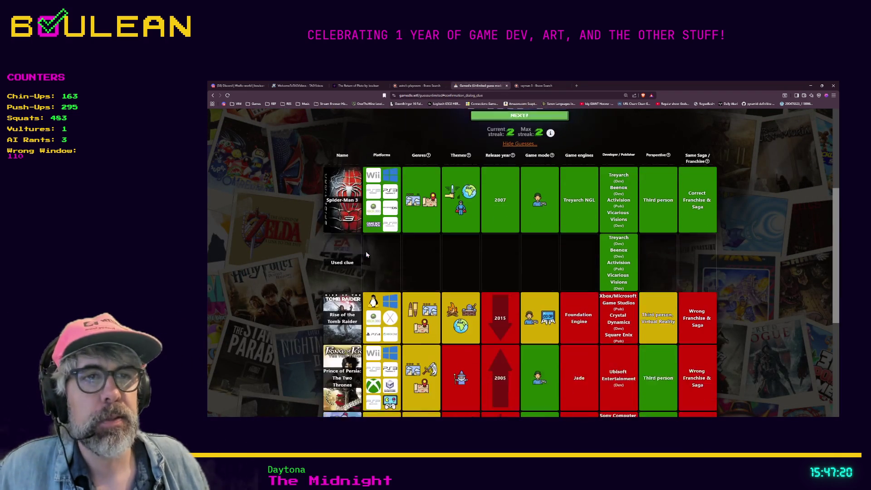
{"action": "scroll", "coordinate": [366, 252], "scroll_direction": "down", "scroll_amount": 5}
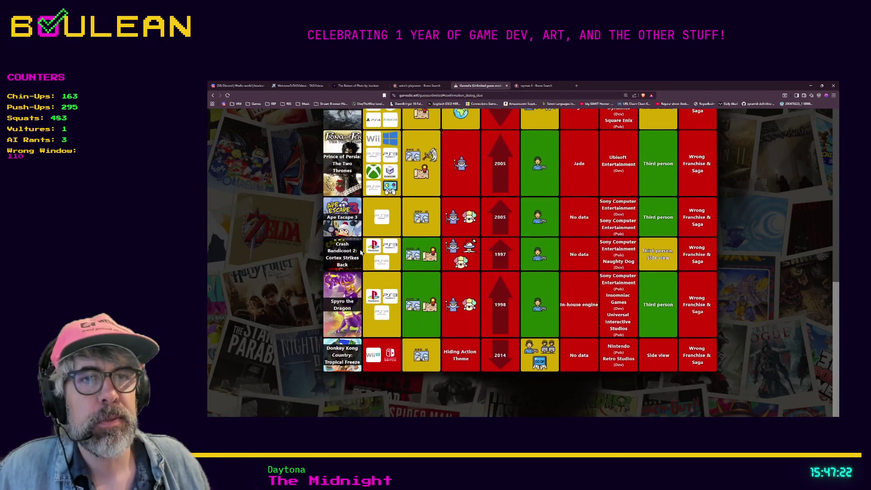
{"action": "scroll", "coordinate": [361, 252], "scroll_direction": "up", "scroll_amount": 3}
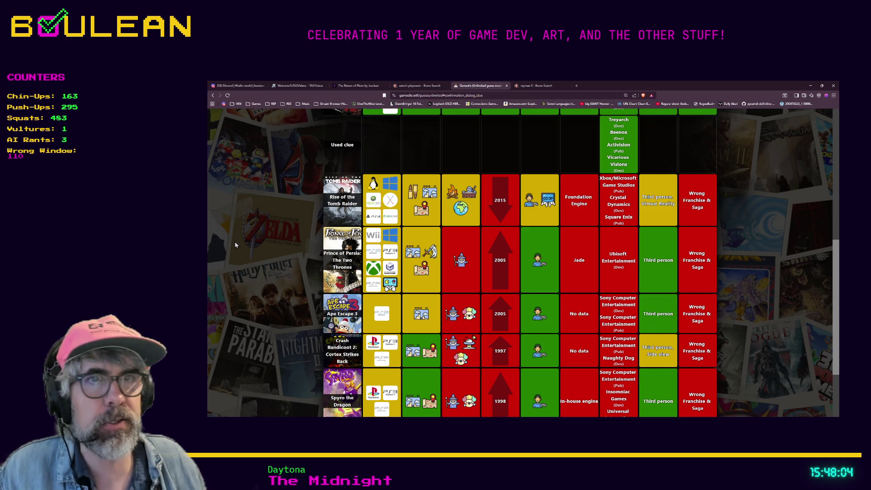
Load the 'All Quick Time Event FAIL in Spider-Man 3 (2007)' YouTube video from its pasted URL.
{"action": "key", "text": "ctrl+t"}
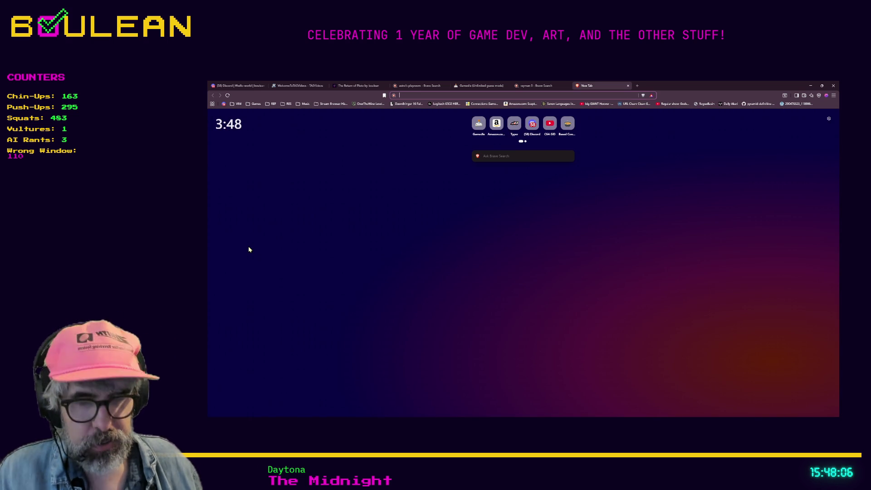
{"action": "key", "text": "ctrl+v"}
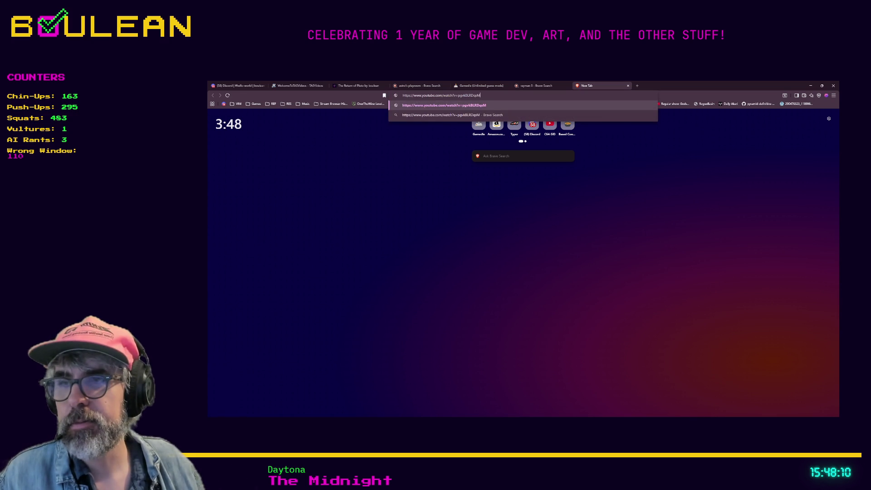
{"action": "key", "text": "alt+Tab"}
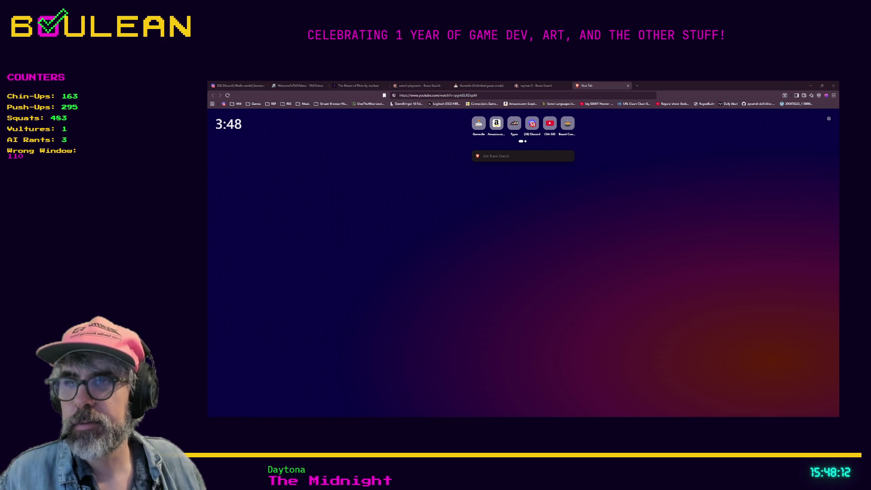
{"action": "key", "text": "alt+Tab"}
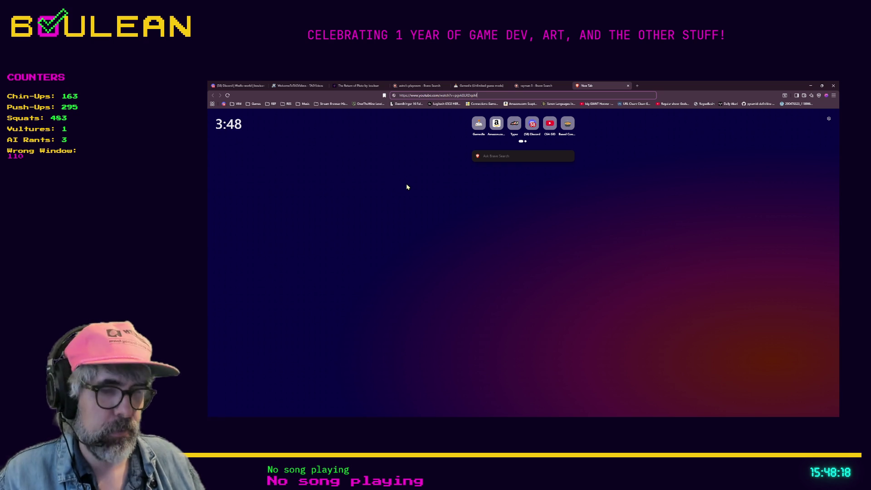
{"action": "key", "text": "Return"}
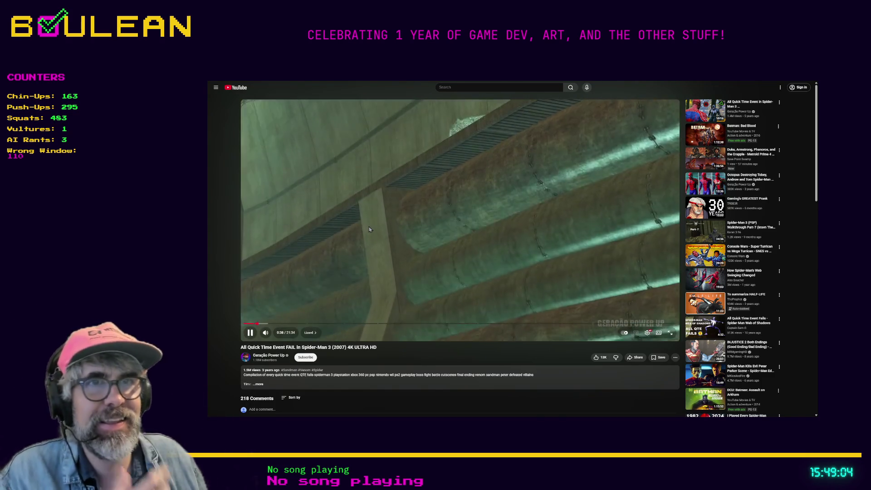
Pause the Spider-Man 3 video, leave fullscreen and minimize the Brave window.
{"action": "left_click", "coordinate": [369, 229]}
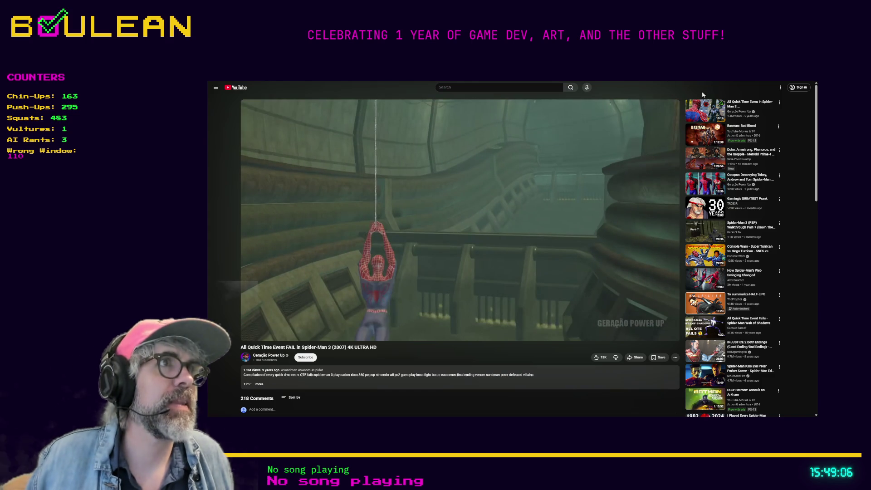
{"action": "key", "text": "F11"}
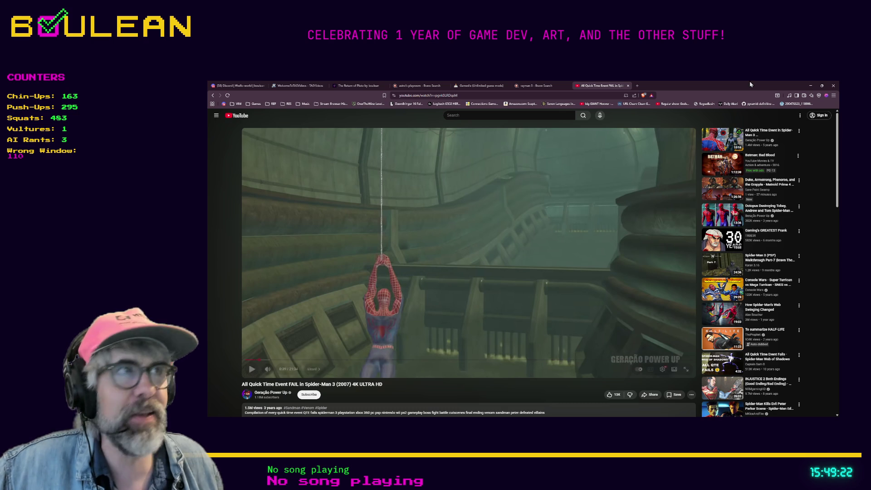
{"action": "left_click", "coordinate": [811, 85]}
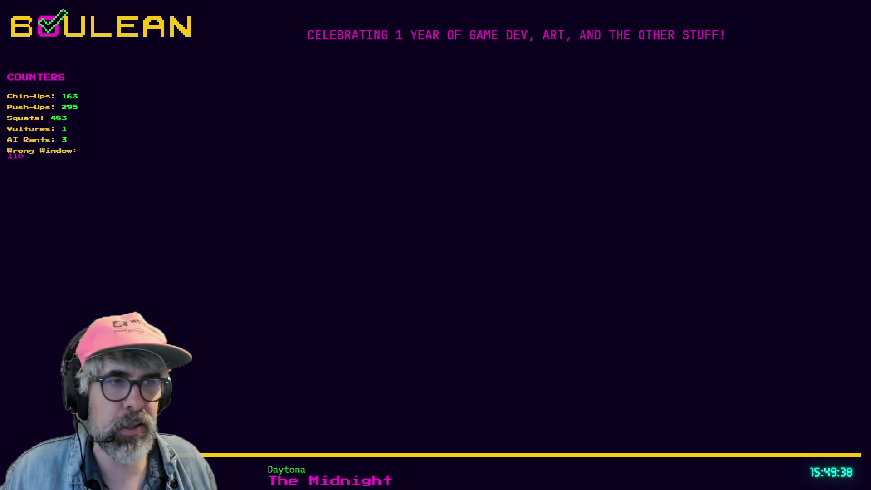
Read through the set_spawner_speed match block in spawner.gd, then save and run Bugzz!
{"action": "scroll", "coordinate": [638, 269], "scroll_direction": "down", "scroll_amount": 2}
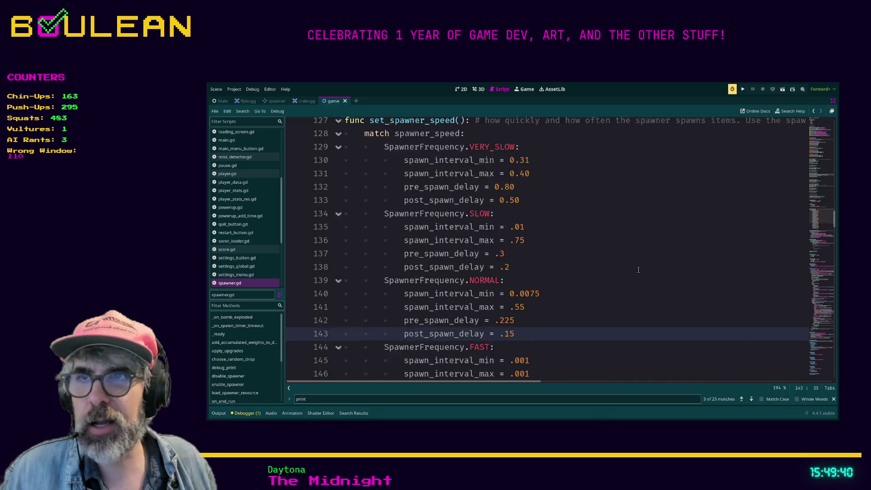
{"action": "scroll", "coordinate": [638, 269], "scroll_direction": "up", "scroll_amount": 2}
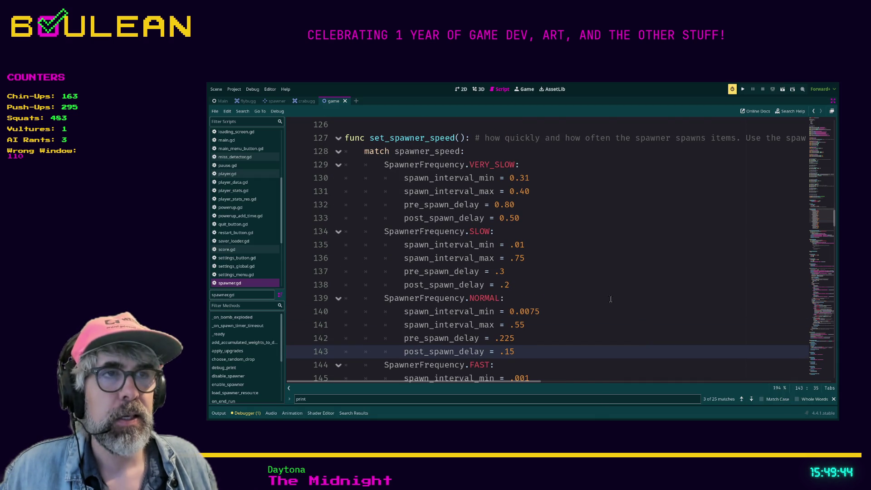
{"action": "mouse_move", "coordinate": [345, 140]}
{"action": "left_mouse_down"}
{"action": "mouse_move", "coordinate": [559, 250]}
{"action": "mouse_move", "coordinate": [570, 334]}
{"action": "left_mouse_up"}
{"action": "scroll", "coordinate": [570, 334], "scroll_direction": "down", "scroll_amount": 1}
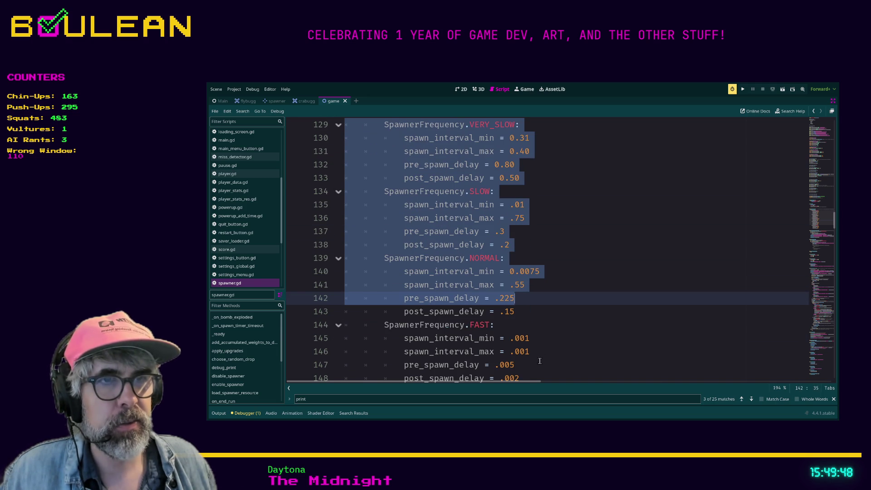
{"action": "left_click", "coordinate": [542, 341]}
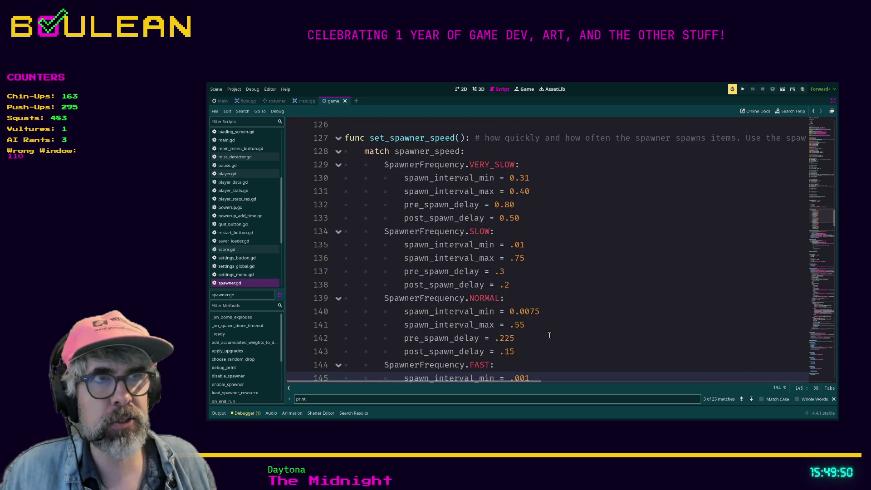
{"action": "scroll", "coordinate": [550, 335], "scroll_direction": "up", "scroll_amount": 2}
{"action": "scroll", "coordinate": [562, 285], "scroll_direction": "down", "scroll_amount": 3}
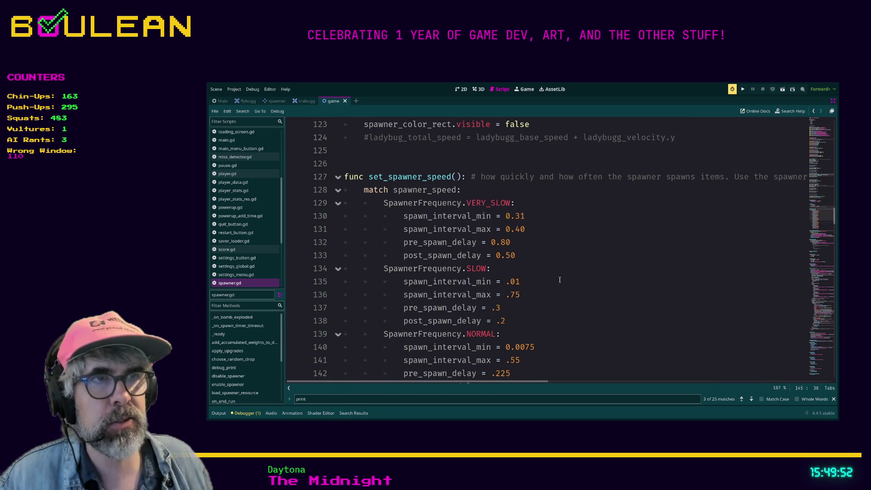
{"action": "scroll", "coordinate": [559, 280], "scroll_direction": "down", "scroll_amount": 1}
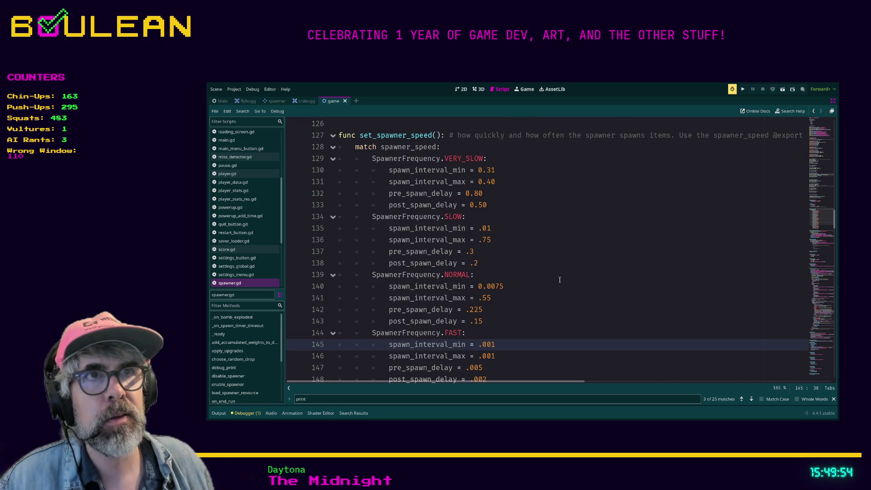
{"action": "scroll", "coordinate": [560, 279], "scroll_direction": "down", "scroll_amount": 2}
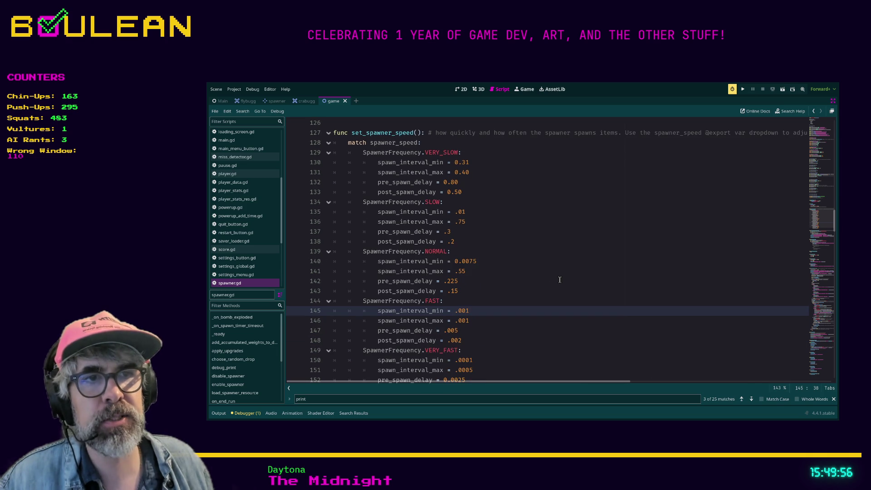
{"action": "scroll", "coordinate": [559, 280], "scroll_direction": "down", "scroll_amount": 1}
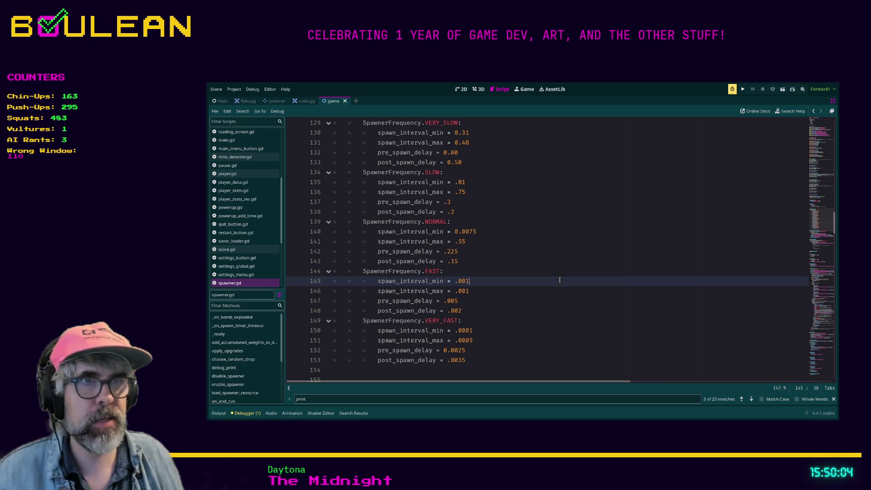
{"action": "key", "text": "ctrl+s"}
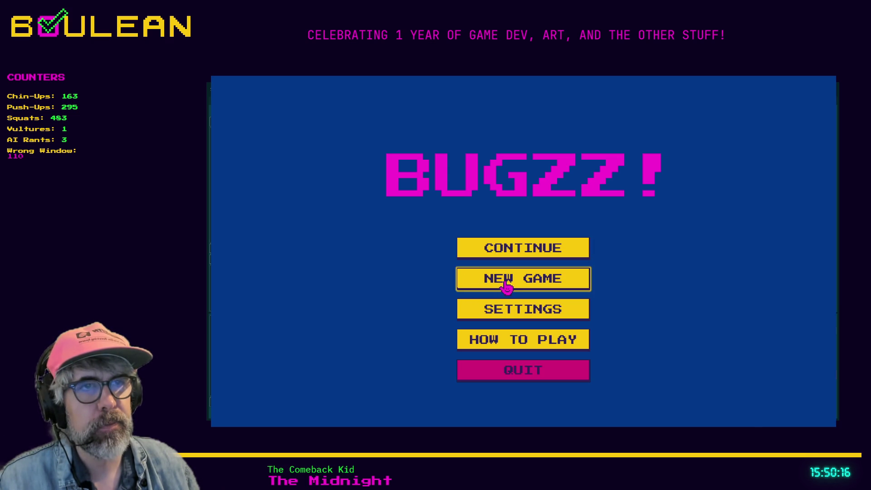
Play a Bugzz! round until game over, then return to the menu and view How to Play.
{"action": "left_click", "coordinate": [505, 282]}
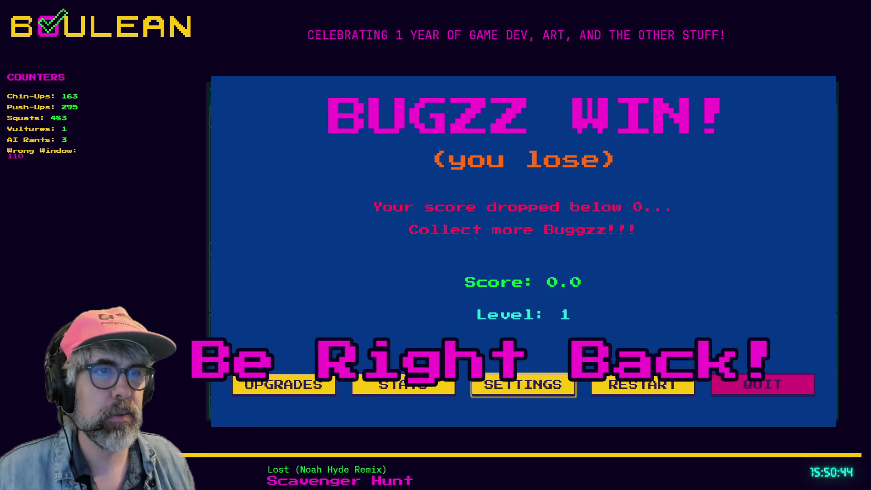
{"action": "left_click", "coordinate": [512, 390]}
{"action": "left_click", "coordinate": [370, 392]}
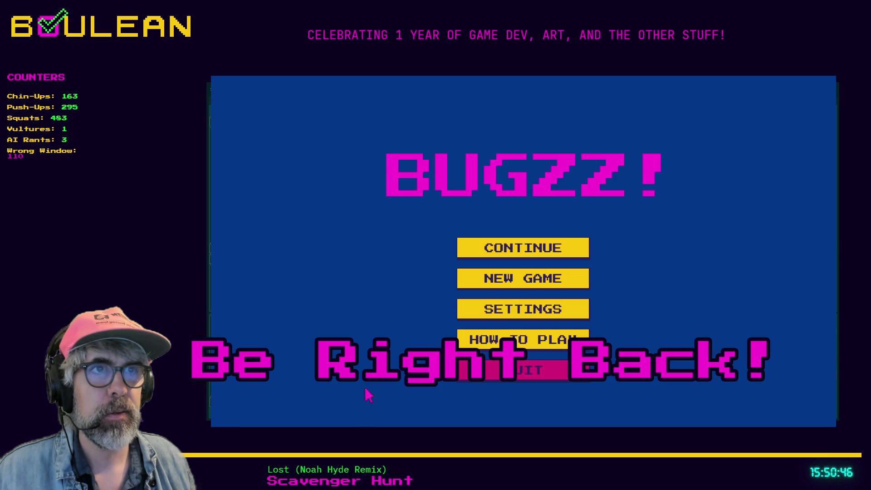
{"action": "left_click", "coordinate": [519, 343]}
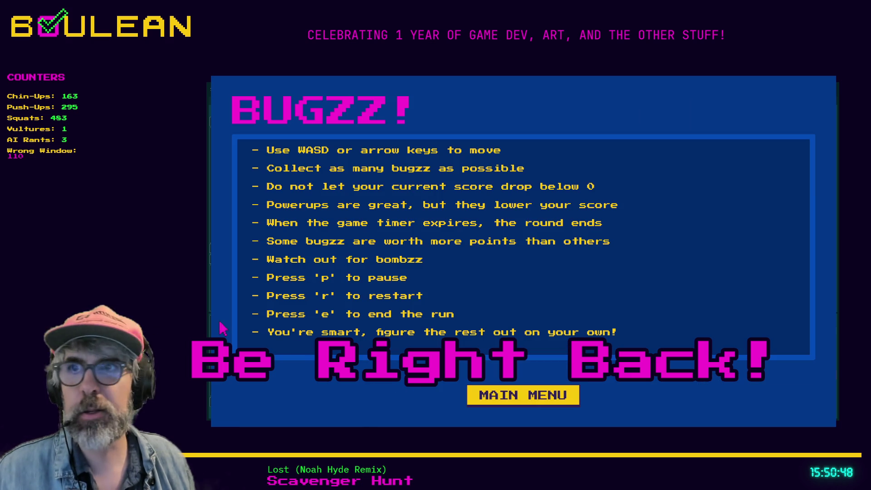
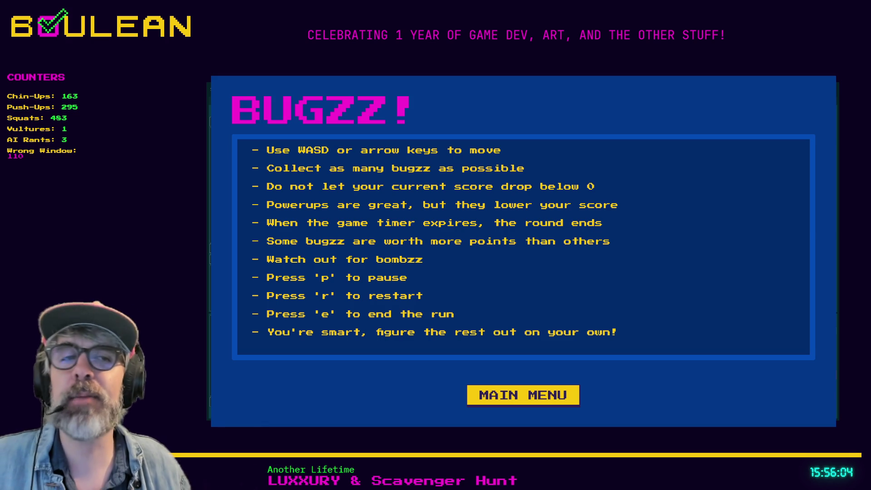
Leave the BUGZZ instructions screen via Main Menu and quit back to the Godot editor.
{"action": "left_click", "coordinate": [511, 396]}
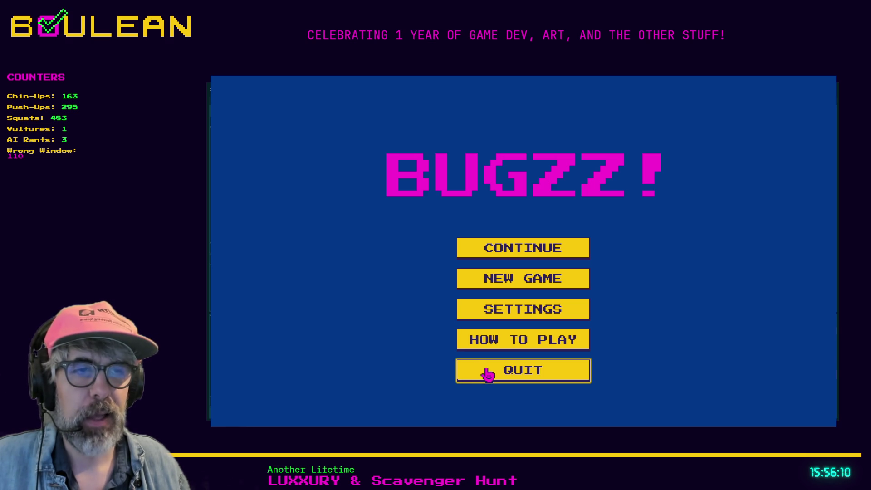
{"action": "left_click", "coordinate": [487, 374]}
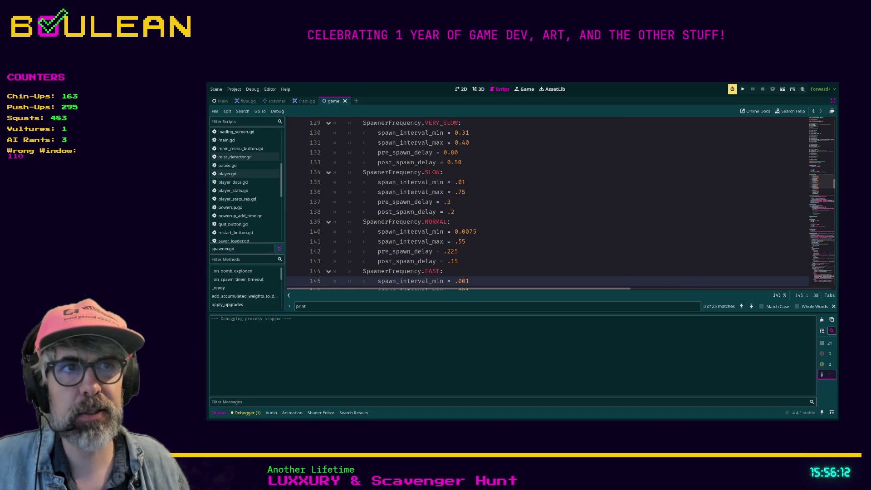
Collapse the bottom output panel with Ctrl+J and scroll up to set_spawner_speed.
{"action": "left_click", "coordinate": [494, 250]}
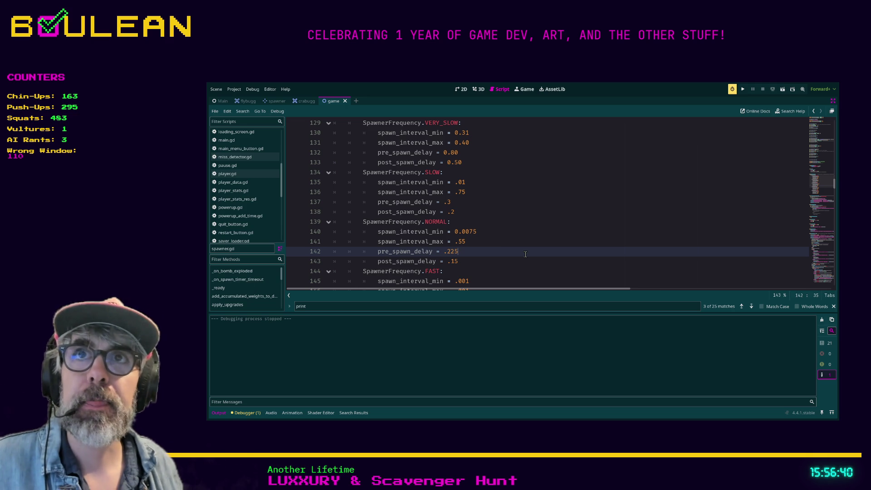
{"action": "key", "text": "ctrl+j"}
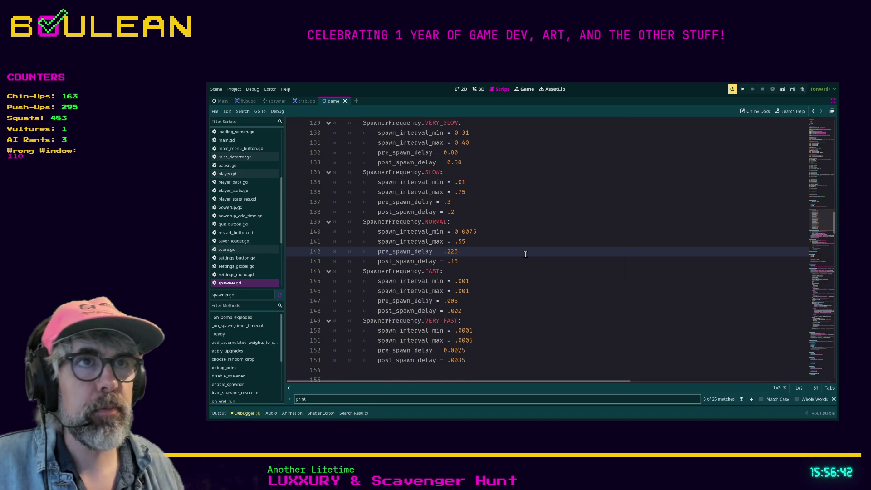
{"action": "scroll", "coordinate": [522, 261], "scroll_direction": "up", "scroll_amount": 1}
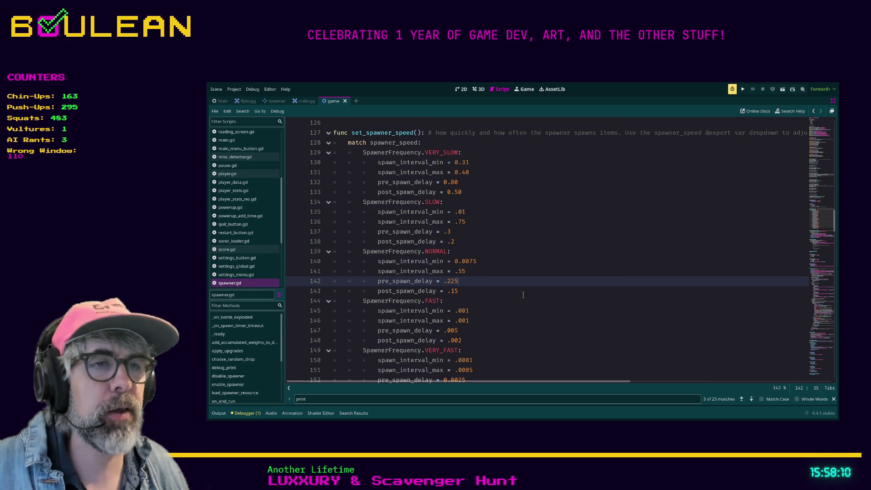
{"action": "scroll", "coordinate": [523, 295], "scroll_direction": "down", "scroll_amount": 1}
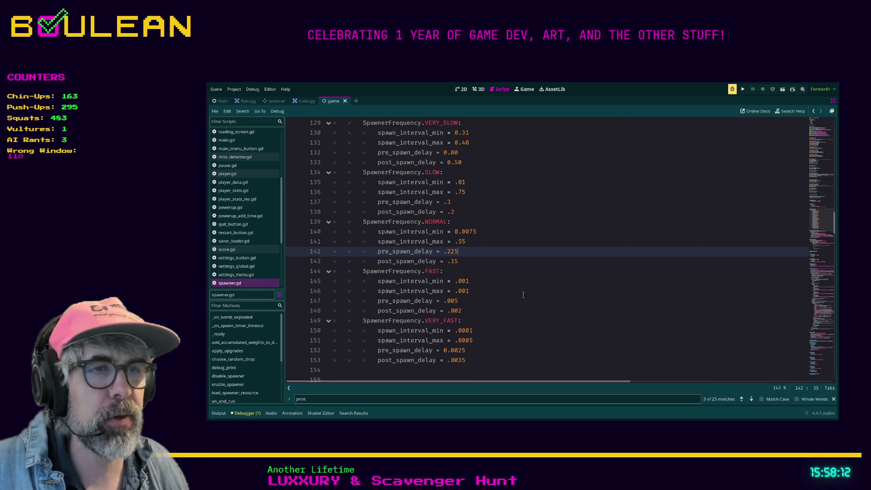
{"action": "left_click", "coordinate": [483, 315]}
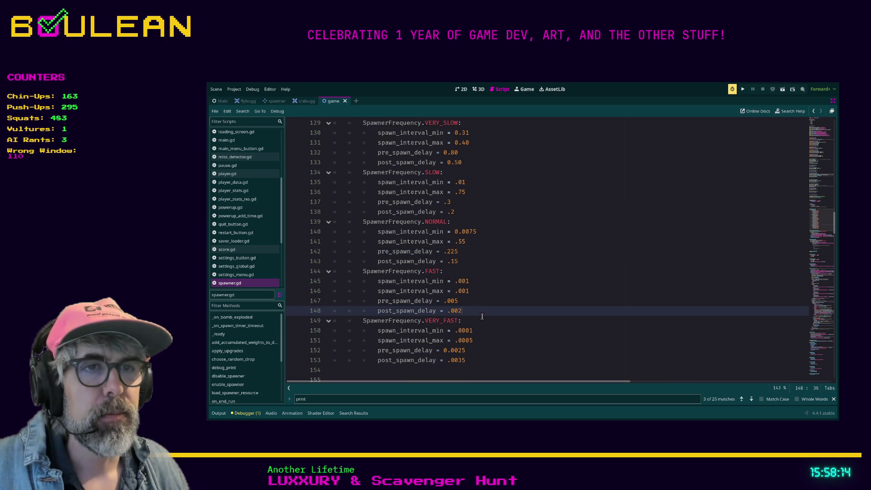
{"action": "left_click", "coordinate": [491, 323]}
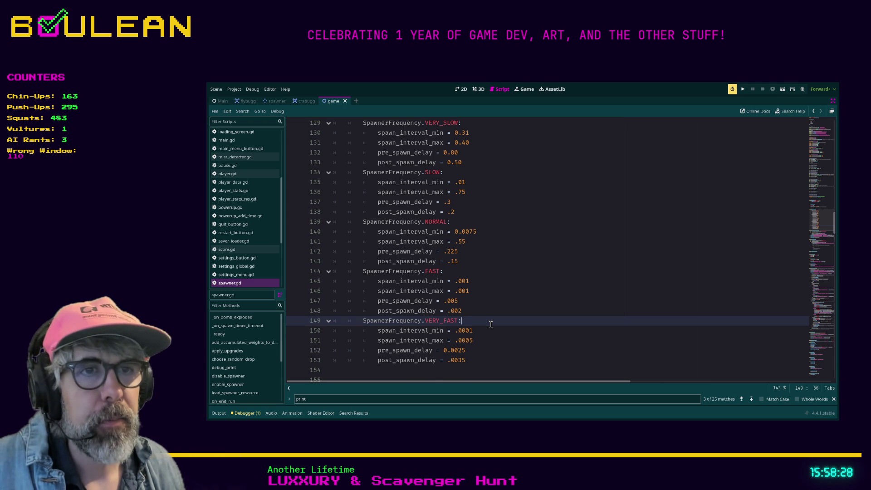
{"action": "scroll", "coordinate": [487, 296], "scroll_direction": "up", "scroll_amount": 3}
{"action": "scroll", "coordinate": [486, 296], "scroll_direction": "up", "scroll_amount": 1}
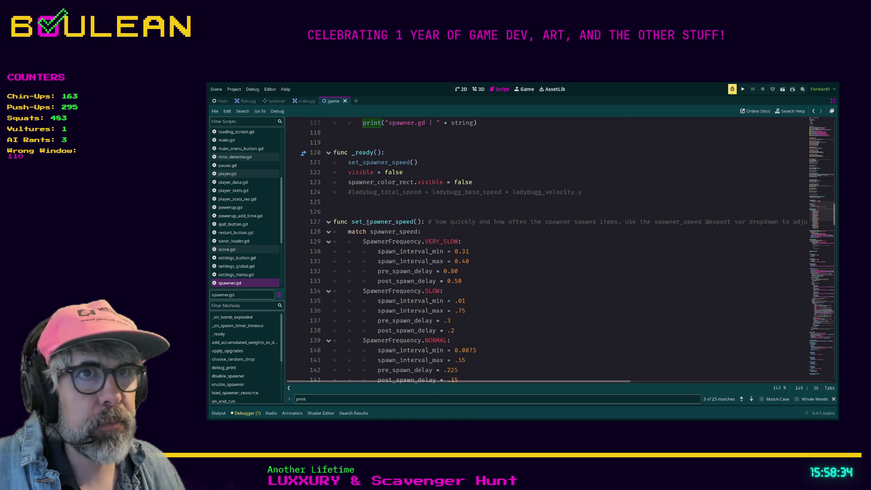
{"action": "left_click_drag", "start_coordinate": [540, 384], "coordinate": [561, 383]}
{"action": "left_click", "coordinate": [483, 247]}
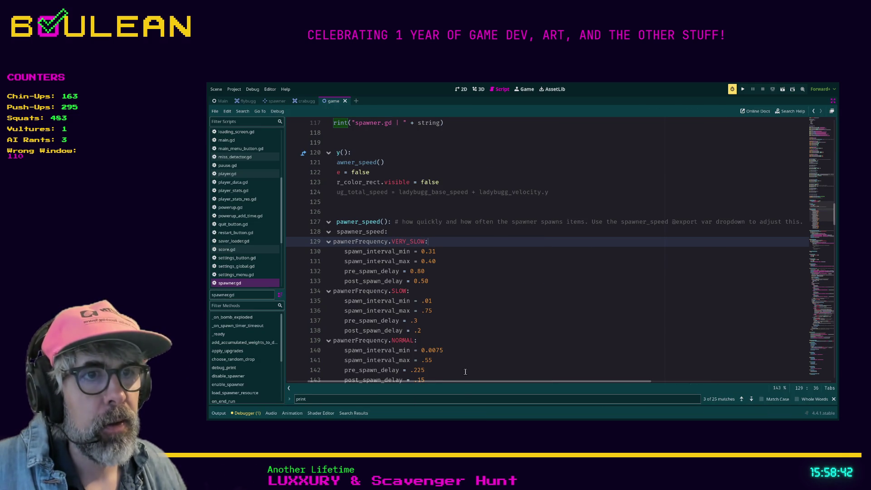
{"action": "left_click_drag", "start_coordinate": [459, 383], "coordinate": [474, 384]}
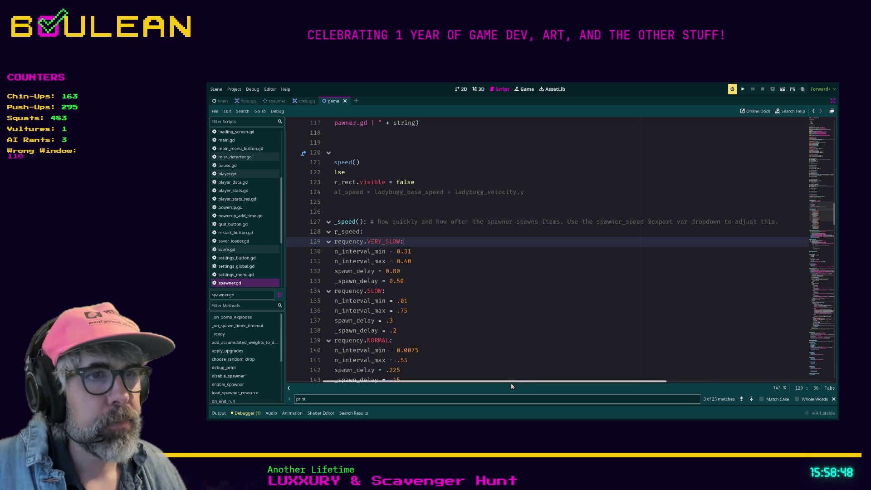
{"action": "mouse_move", "coordinate": [512, 385]}
{"action": "left_mouse_down"}
{"action": "mouse_move", "coordinate": [541, 387]}
{"action": "mouse_move", "coordinate": [456, 388]}
{"action": "left_mouse_up"}
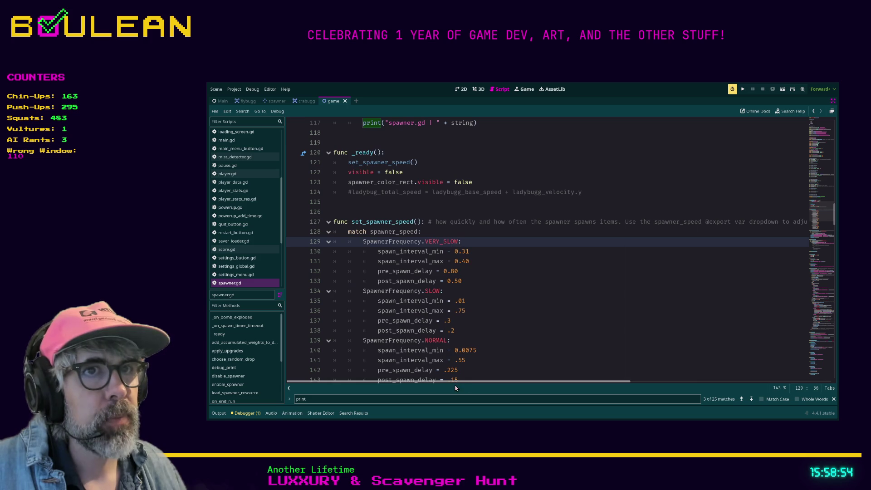
{"action": "left_click", "coordinate": [438, 231]}
{"action": "left_click", "coordinate": [480, 242]}
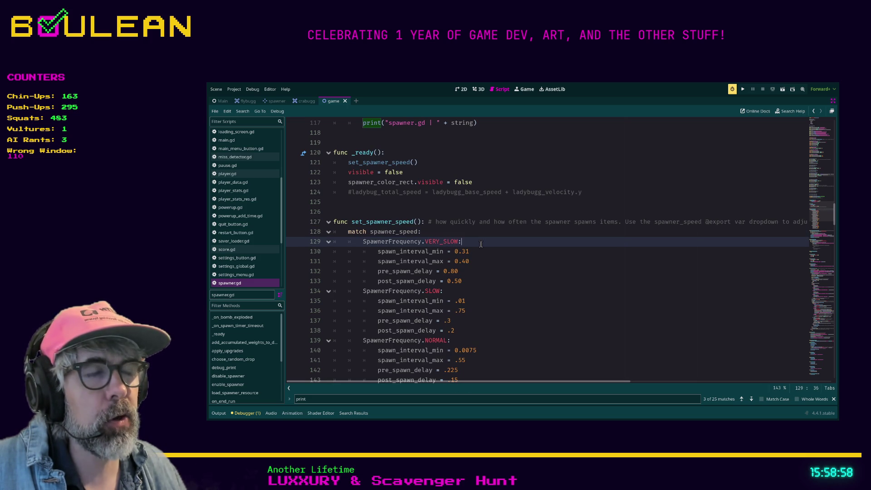
{"action": "left_click", "coordinate": [432, 223]}
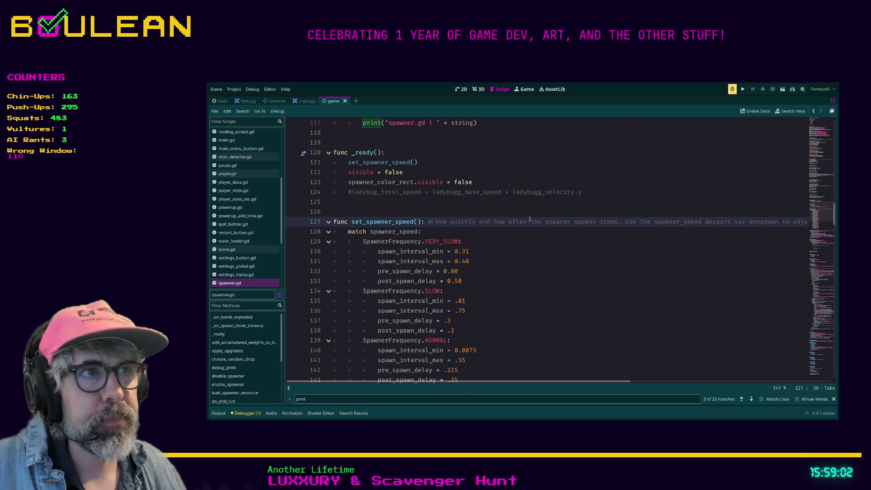
{"action": "mouse_move", "coordinate": [470, 382]}
{"action": "left_mouse_down"}
{"action": "mouse_move", "coordinate": [553, 390]}
{"action": "mouse_move", "coordinate": [492, 389]}
{"action": "left_mouse_up"}
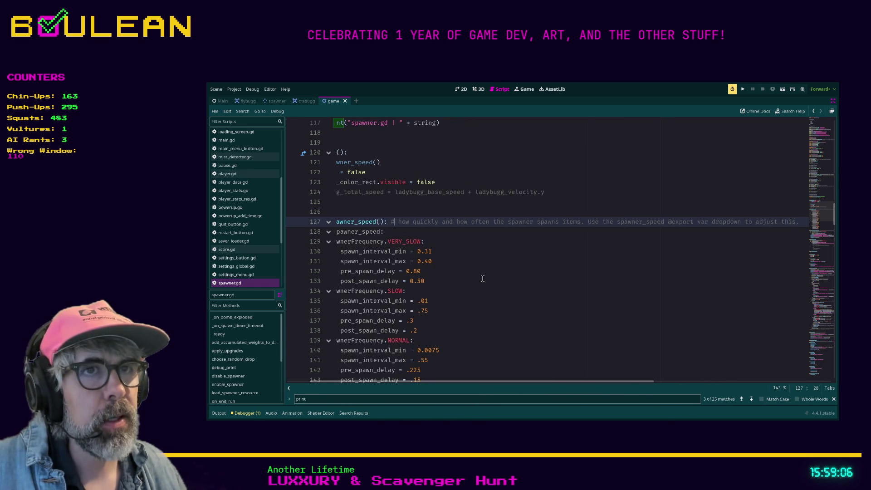
{"action": "left_click", "coordinate": [468, 271]}
Restore the docks, open the Spawner scene and check its Spawner Frequency in the Inspector.
{"action": "key", "text": "ctrl+shift+F11"}
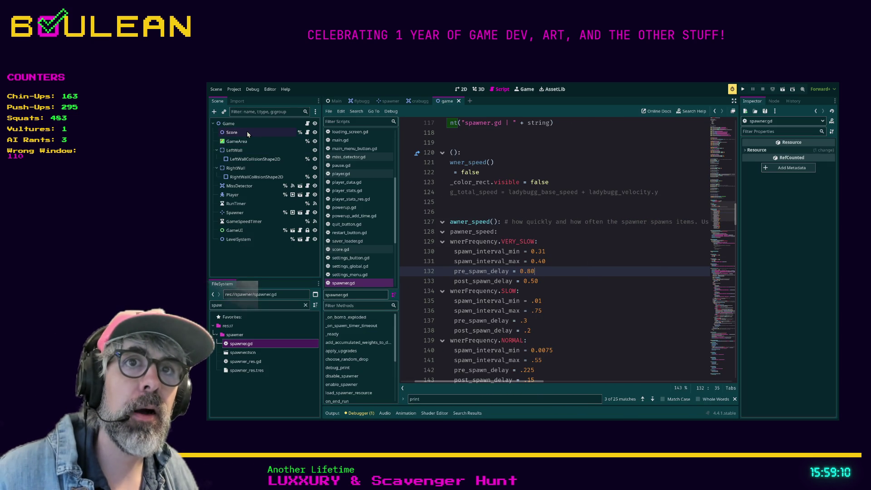
{"action": "left_click", "coordinate": [262, 216]}
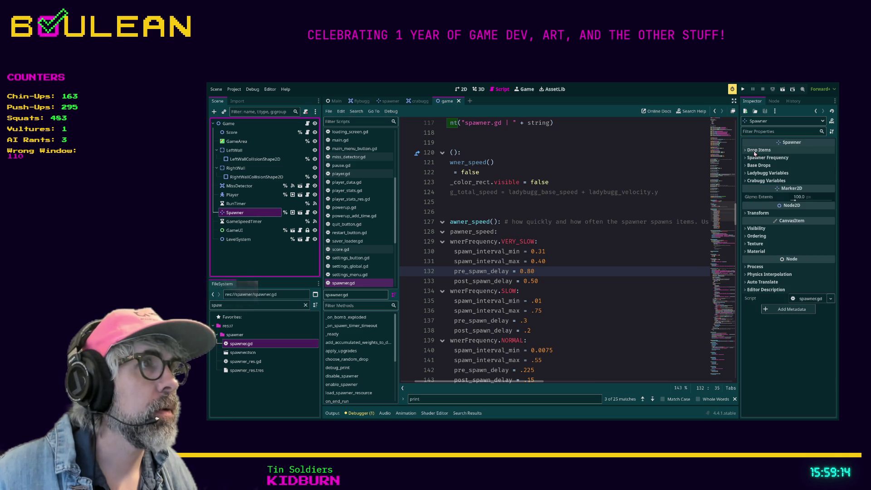
{"action": "left_click", "coordinate": [562, 233]}
{"action": "left_click", "coordinate": [233, 126]}
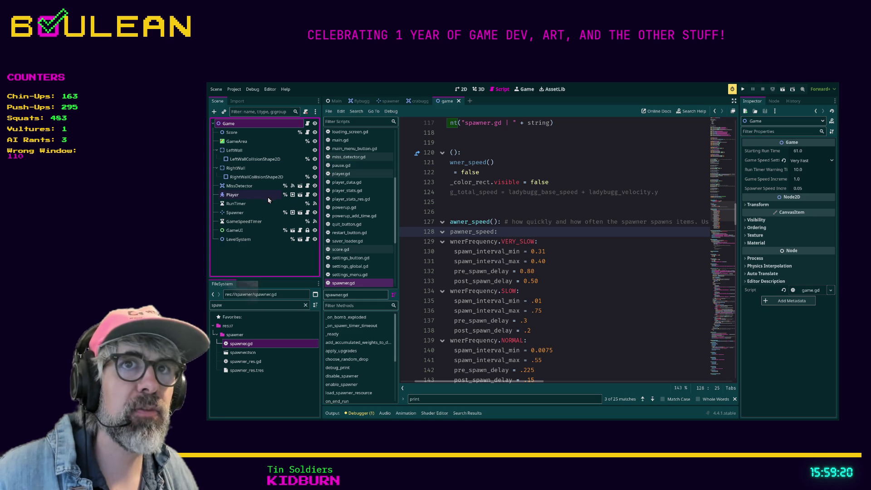
{"action": "left_click", "coordinate": [245, 212]}
{"action": "left_click", "coordinate": [300, 213]}
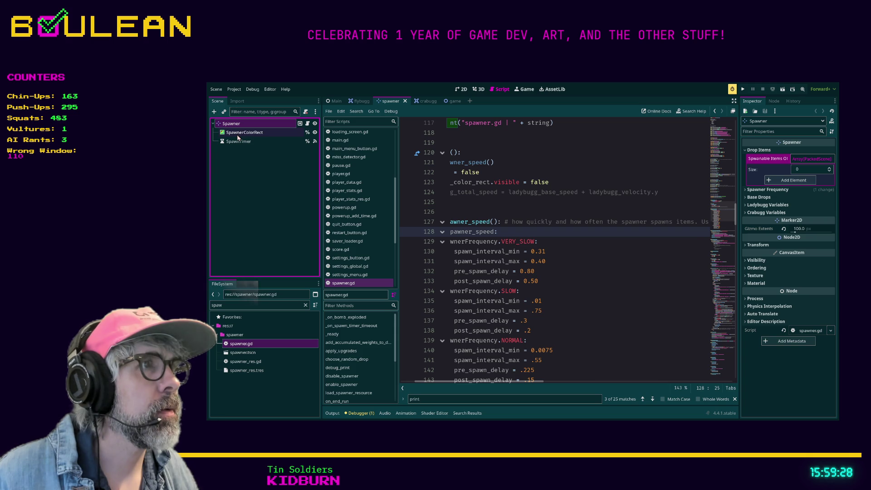
{"action": "left_click", "coordinate": [747, 191]}
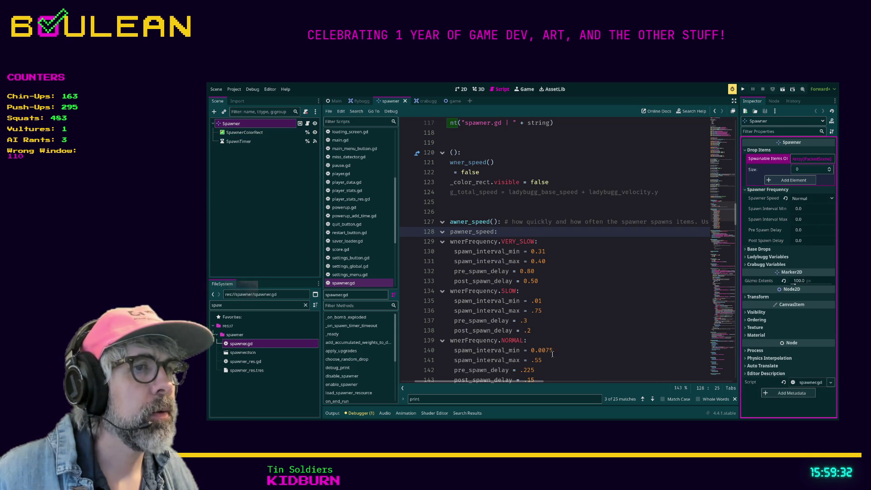
Select the VERY_SLOW case on line 129 and hide the docks for a full-width script.
{"action": "left_click_drag", "start_coordinate": [521, 383], "coordinate": [572, 386]}
{"action": "scroll", "coordinate": [568, 383], "scroll_direction": "left", "scroll_amount": 5}
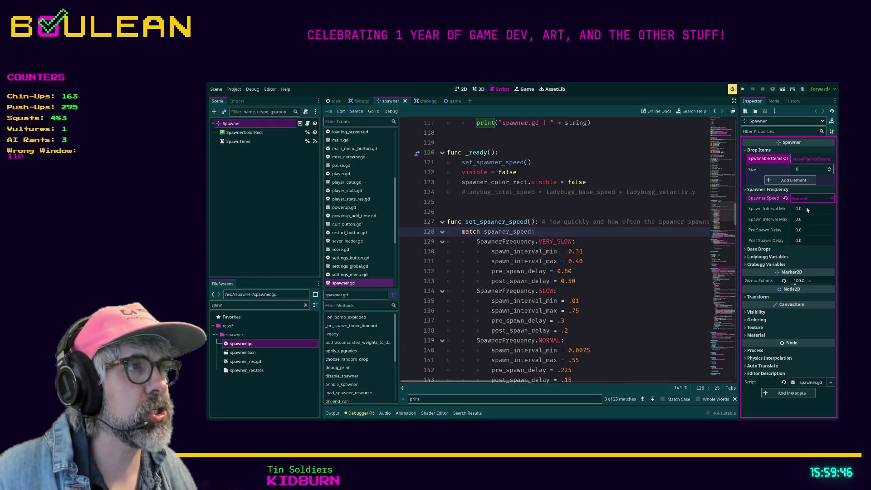
{"action": "left_click_drag", "start_coordinate": [635, 232], "coordinate": [666, 237]}
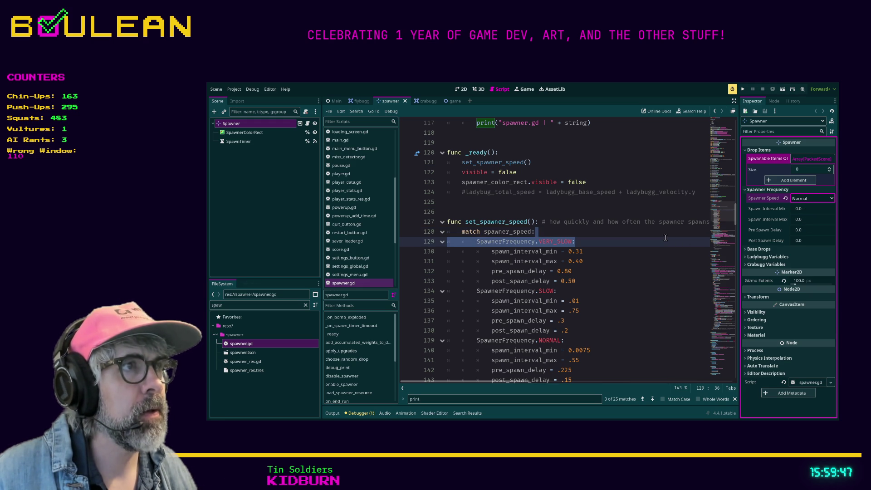
{"action": "left_click", "coordinate": [621, 249]}
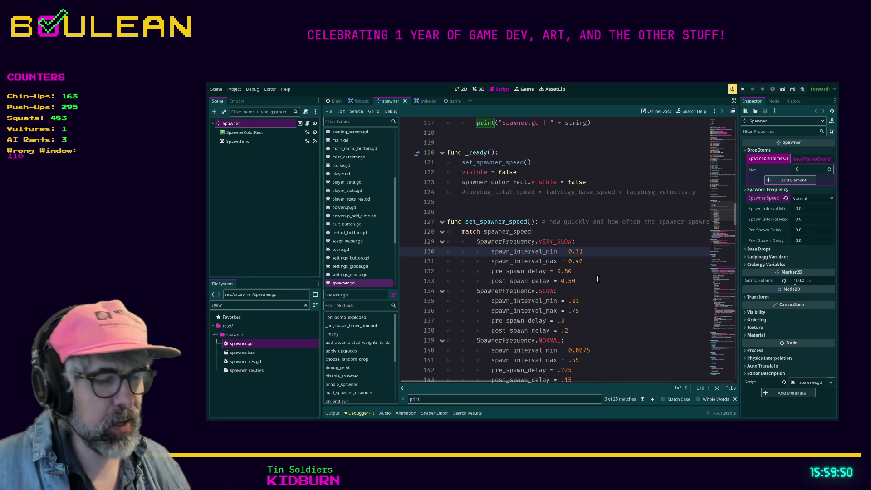
{"action": "key", "text": "ctrl+shift+F11"}
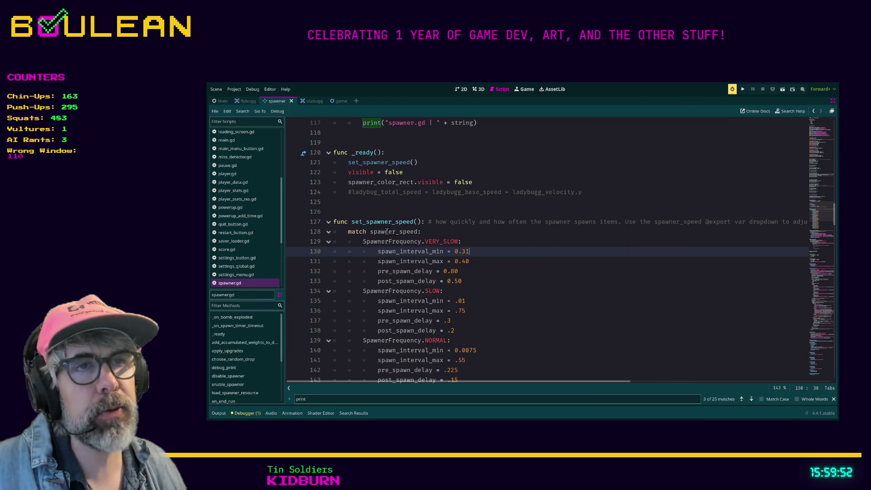
{"action": "left_click_drag", "start_coordinate": [371, 232], "coordinate": [414, 232]}
{"action": "scroll", "coordinate": [457, 235], "scroll_direction": "down", "scroll_amount": 1}
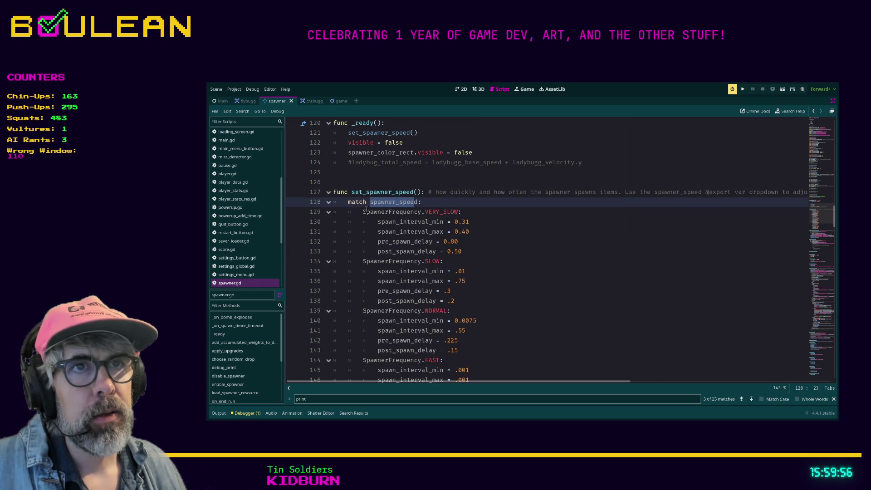
{"action": "left_click_drag", "start_coordinate": [364, 212], "coordinate": [459, 214]}
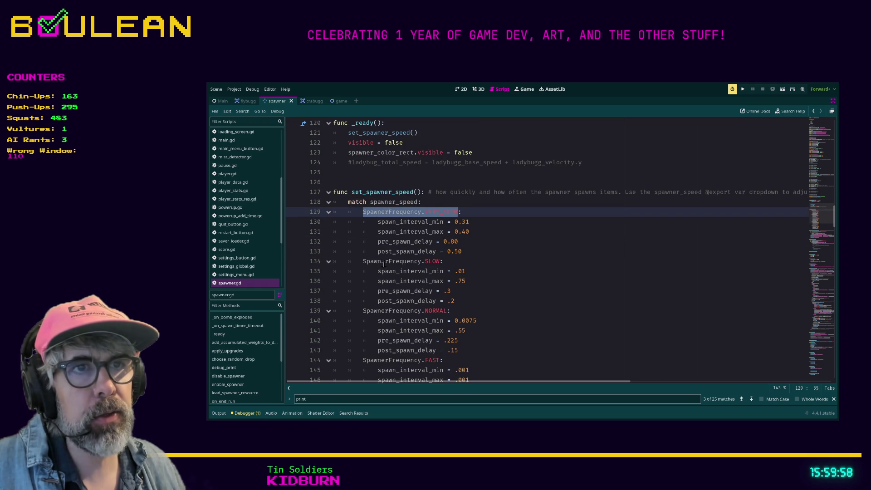
{"action": "scroll", "coordinate": [449, 270], "scroll_direction": "down", "scroll_amount": 2}
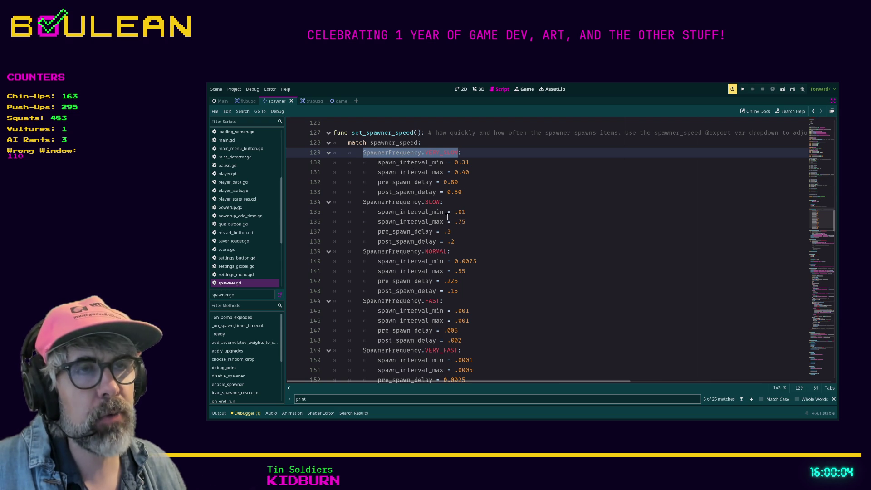
{"action": "left_click_drag", "start_coordinate": [472, 243], "coordinate": [337, 219]}
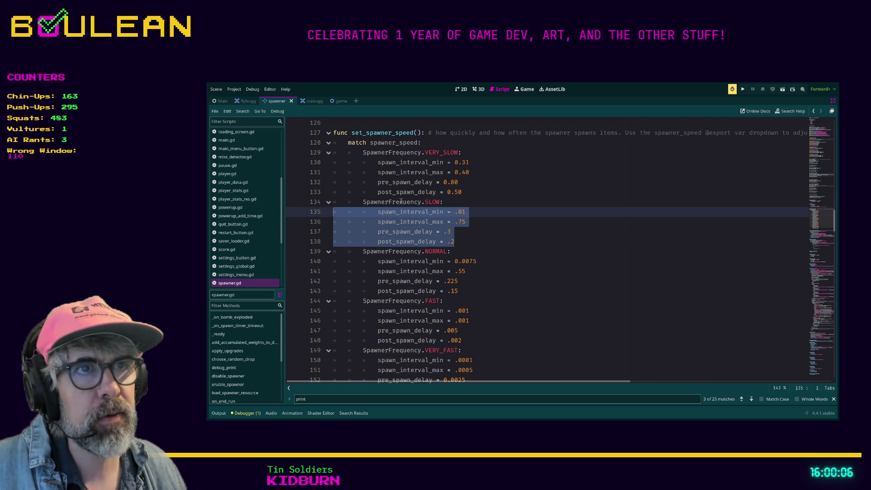
{"action": "left_click_drag", "start_coordinate": [463, 192], "coordinate": [308, 165]}
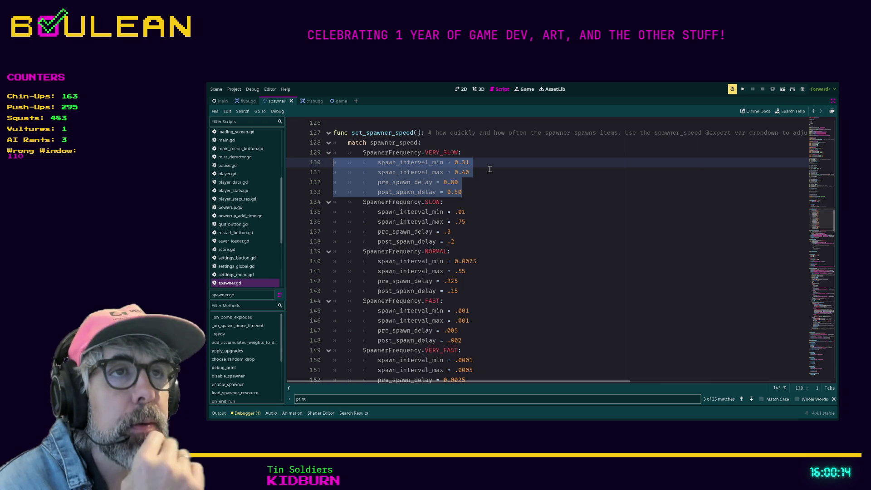
{"action": "left_click", "coordinate": [470, 171]}
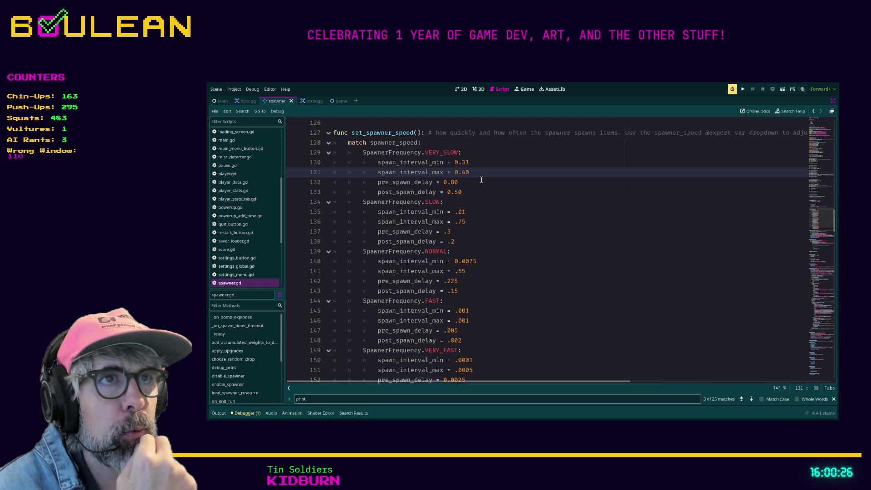
{"action": "left_click_drag", "start_coordinate": [472, 173], "coordinate": [334, 162]}
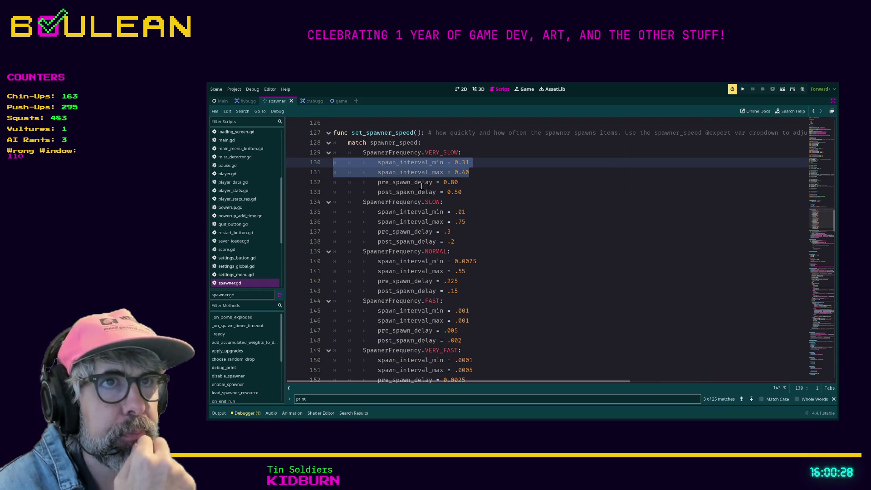
{"action": "left_click_drag", "start_coordinate": [459, 182], "coordinate": [337, 181]}
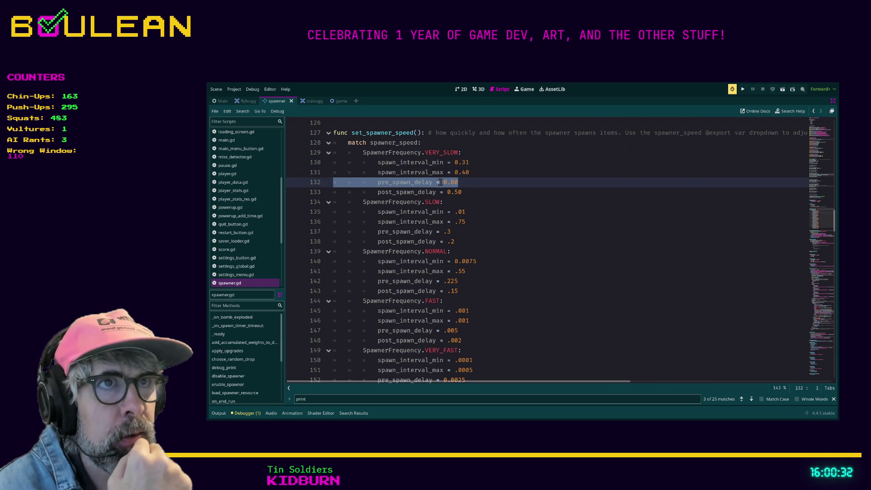
{"action": "left_click", "coordinate": [461, 182]}
{"action": "left_click_drag", "start_coordinate": [485, 174], "coordinate": [323, 161]}
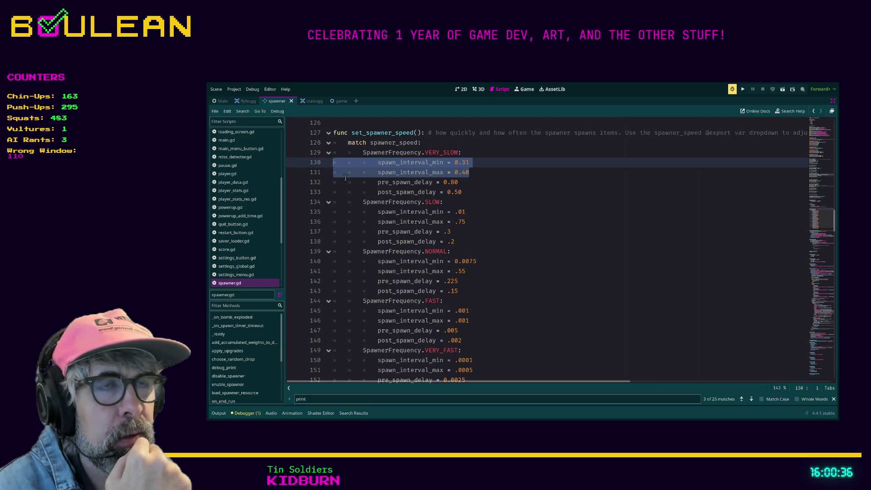
{"action": "left_click", "coordinate": [471, 193]}
{"action": "left_click_drag", "start_coordinate": [471, 192], "coordinate": [326, 189]}
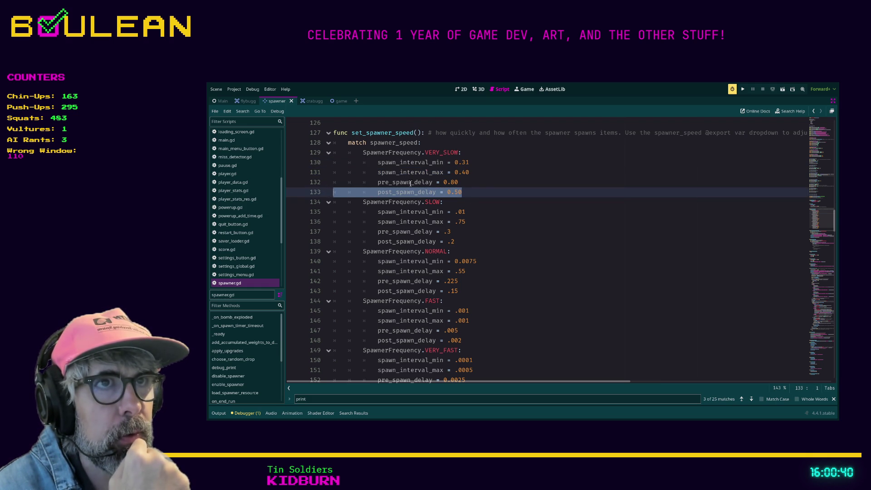
{"action": "left_click_drag", "start_coordinate": [462, 182], "coordinate": [318, 183]}
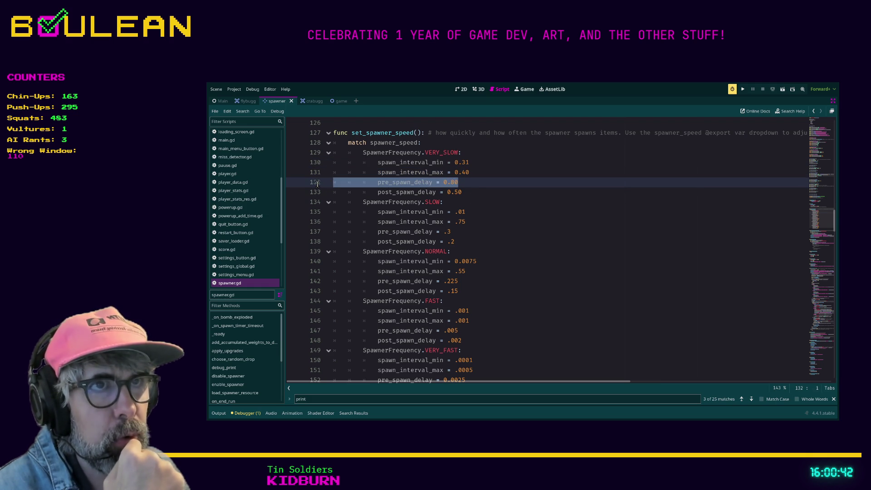
{"action": "left_click", "coordinate": [470, 182]}
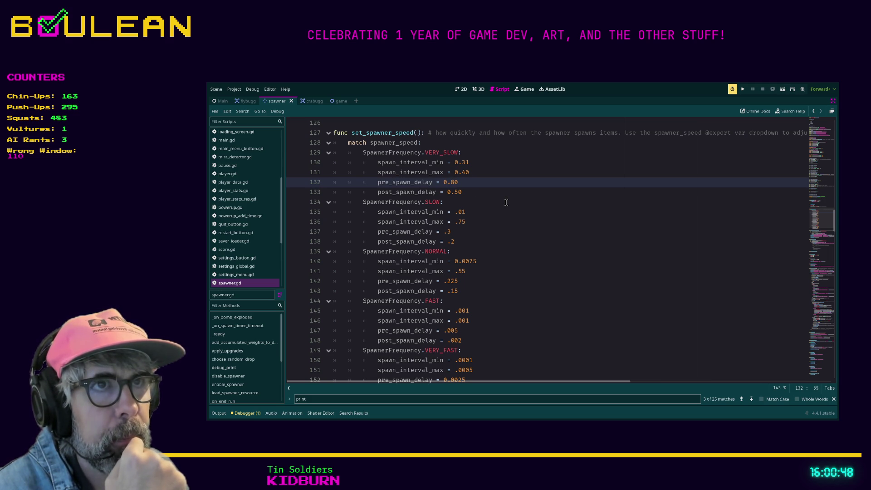
{"action": "mouse_move", "coordinate": [490, 197]}
{"action": "left_mouse_down"}
{"action": "mouse_move", "coordinate": [334, 192]}
{"action": "mouse_move", "coordinate": [334, 182]}
{"action": "left_mouse_up"}
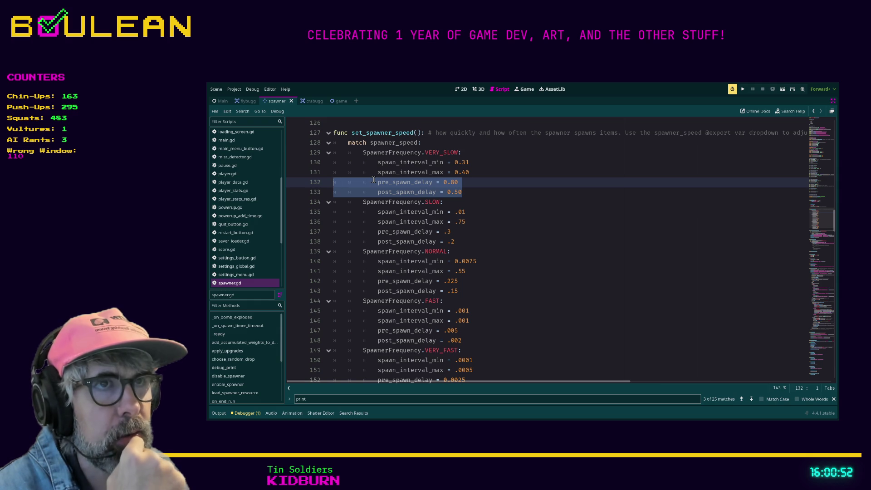
{"action": "left_click", "coordinate": [482, 184]}
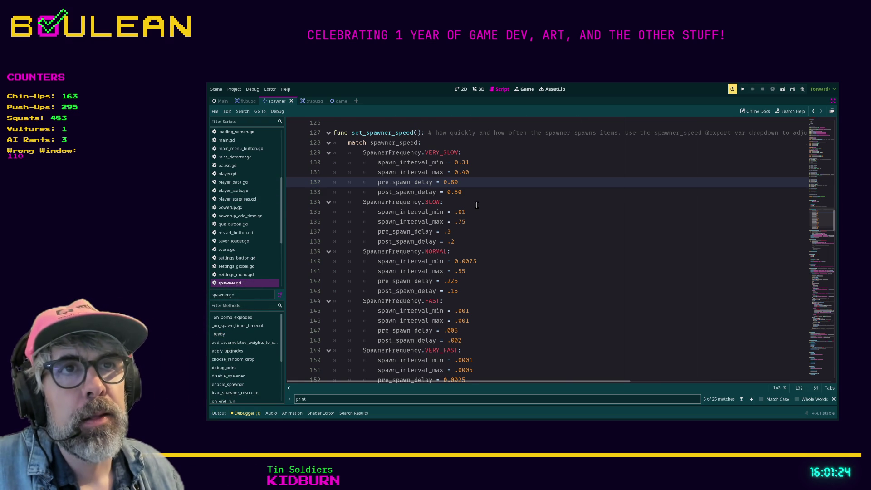
{"action": "scroll", "coordinate": [461, 204], "scroll_direction": "up", "scroll_amount": 1}
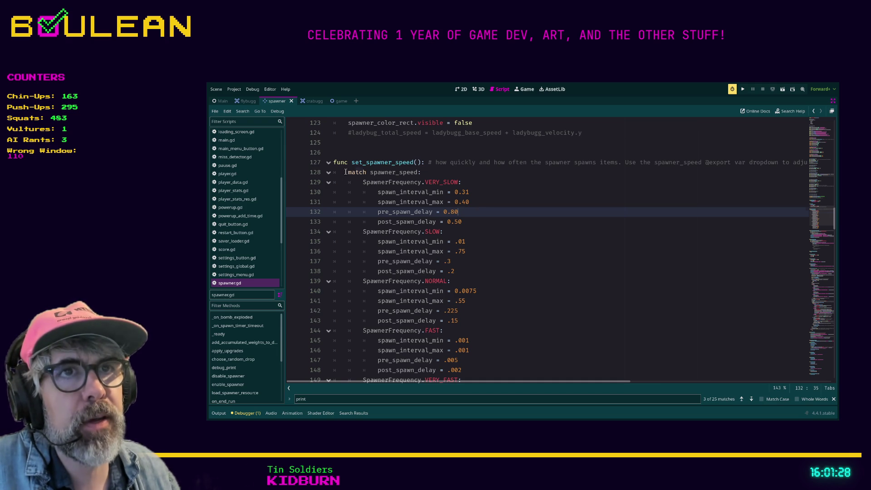
Insert 'var spawn_speed_dict = {' above the match statement, with the braces on separate lines.
{"action": "left_click", "coordinate": [343, 172]}
{"action": "key", "text": "ctrl+shift+Return"}
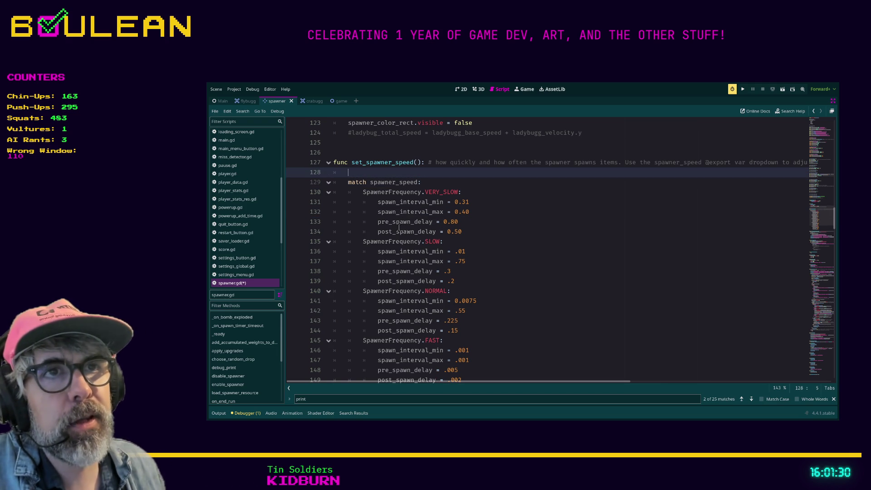
{"action": "type", "text": "var d"}
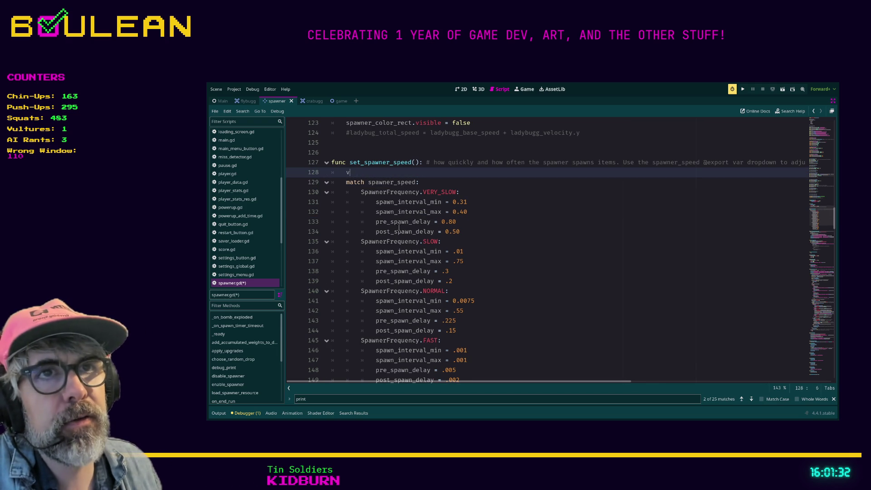
{"action": "key", "text": "BackSpace"}
{"action": "key", "text": "BackSpace"}
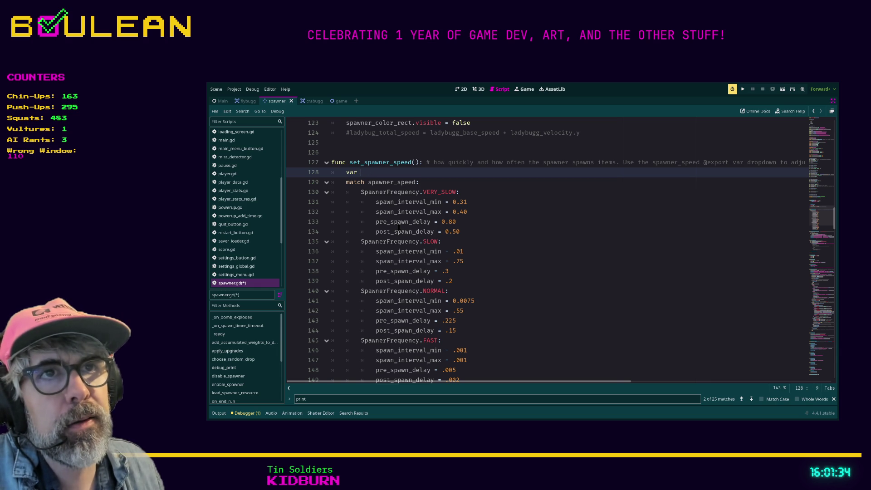
{"action": "type", "text": "spawn_"}
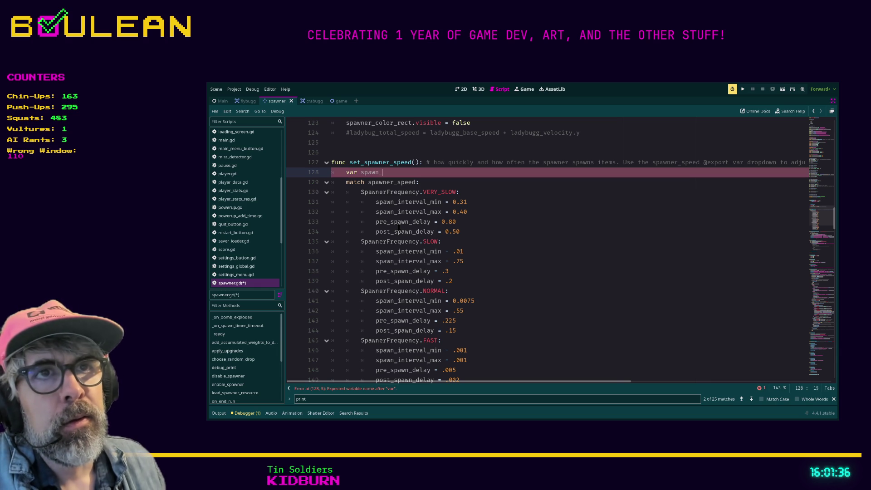
{"action": "type", "text": "speed_dict"}
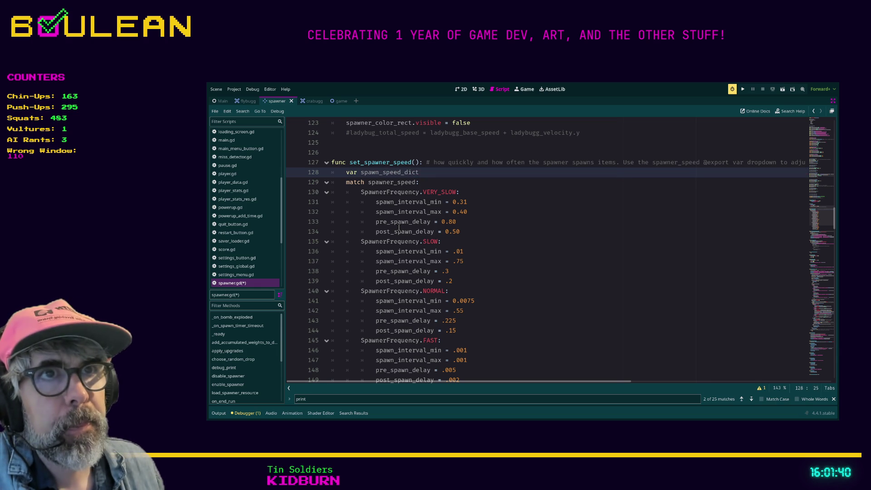
{"action": "type", "text": " = {"}
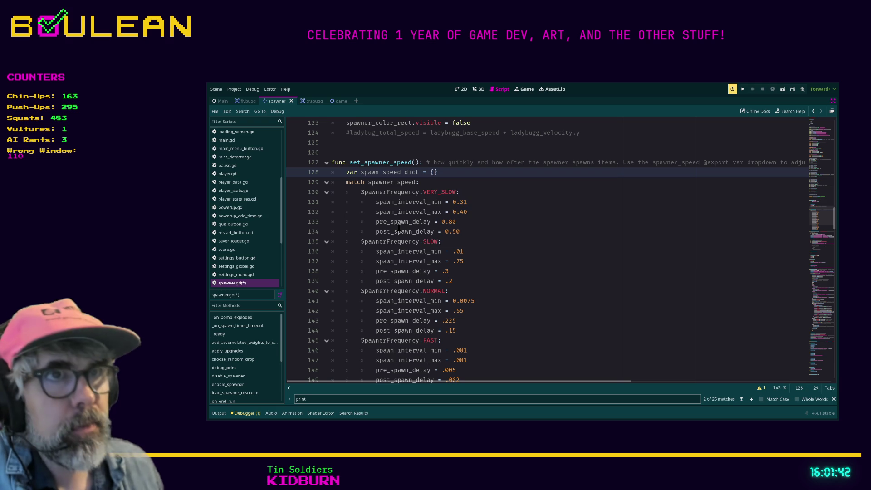
{"action": "key", "text": "Return"}
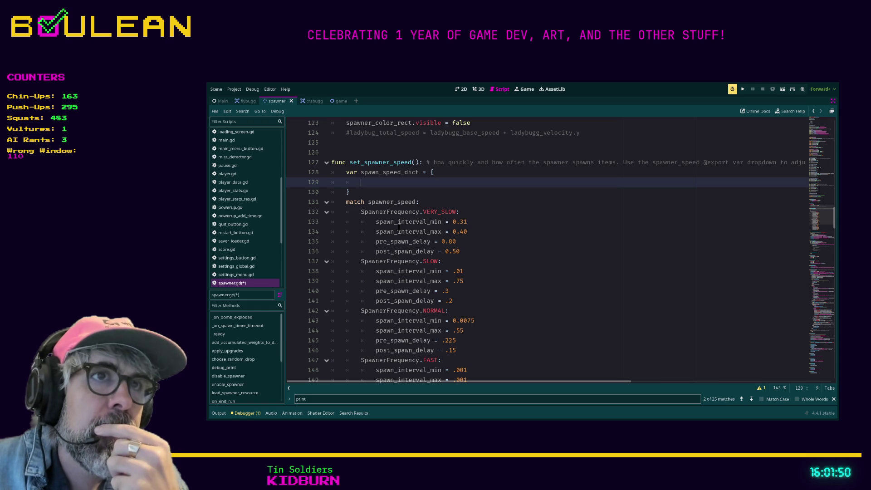
{"action": "type", "text": "\""}
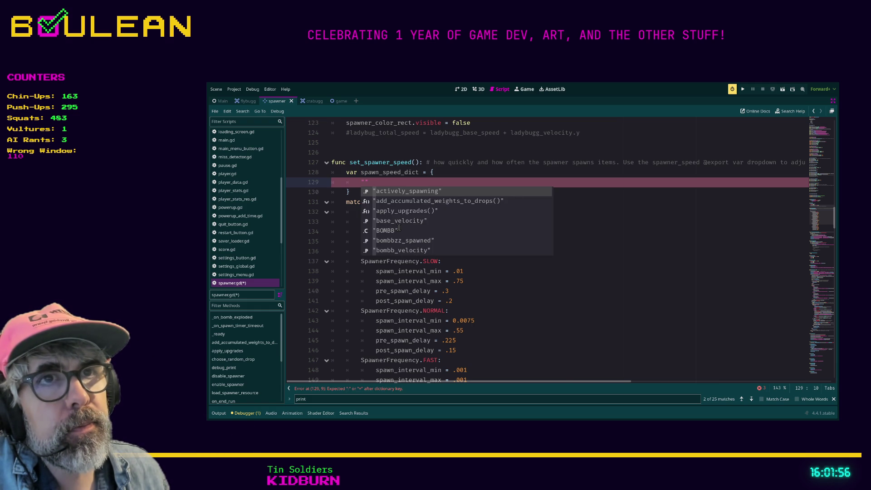
{"action": "key", "text": "Escape"}
{"action": "key", "text": "BackSpace"}
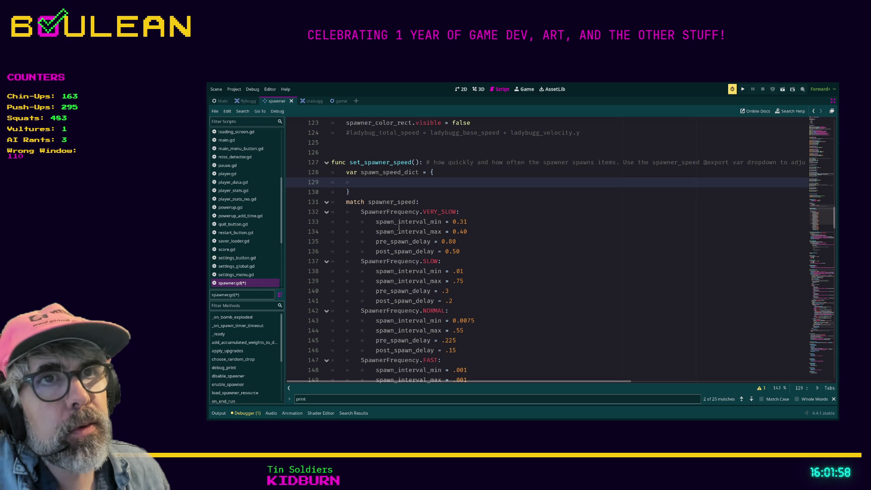
Start the SpawnerFrequency.VERY_SLOW entry with spawn_interval_min 0.31 and a spawn_interval_max key.
{"action": "type", "text": "Spawn"}
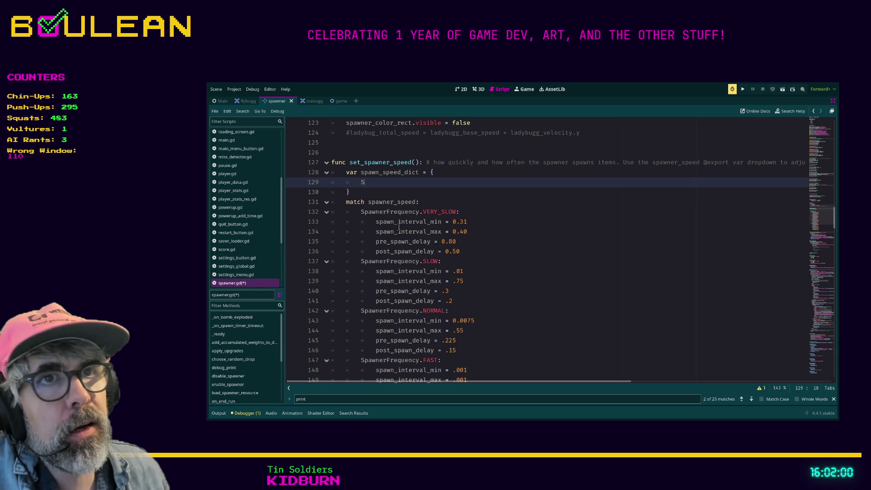
{"action": "key", "text": "Return"}
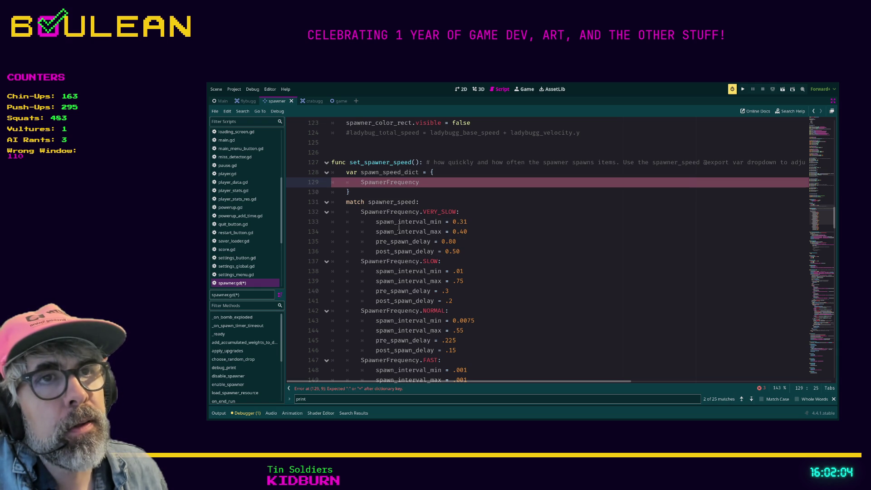
{"action": "type", "text": "Very"}
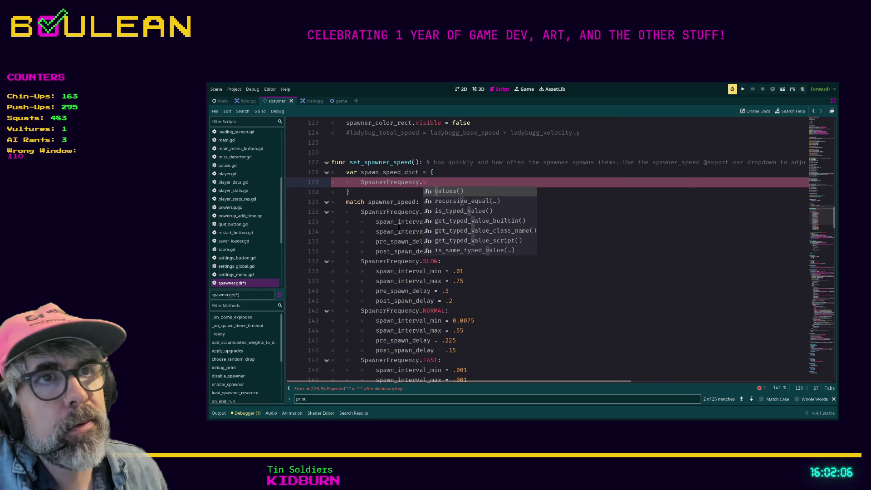
{"action": "key", "text": "BackSpace"}
{"action": "key", "text": "BackSpace"}
{"action": "key", "text": "BackSpace"}
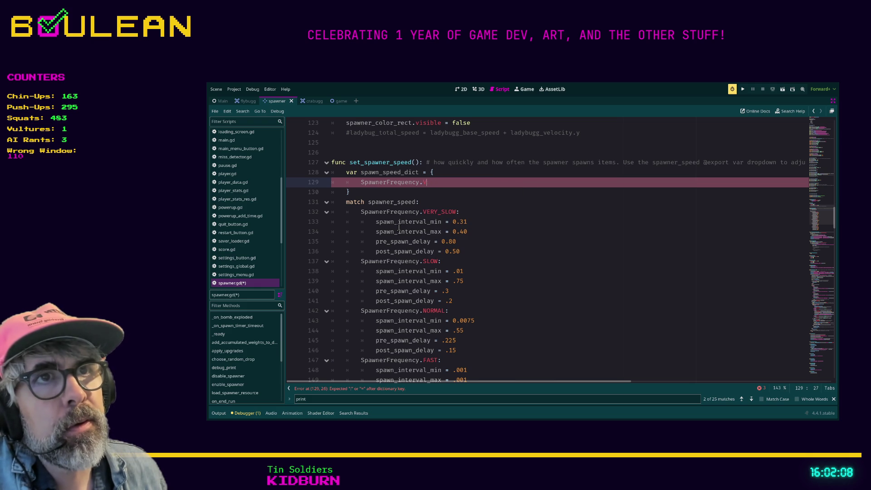
{"action": "type", "text": "ERY_SLOW:"}
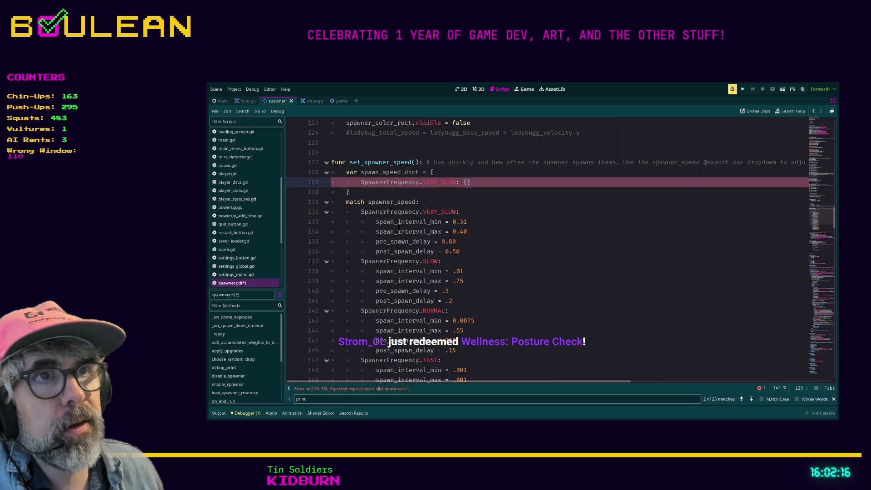
{"action": "type", "text": " {"}
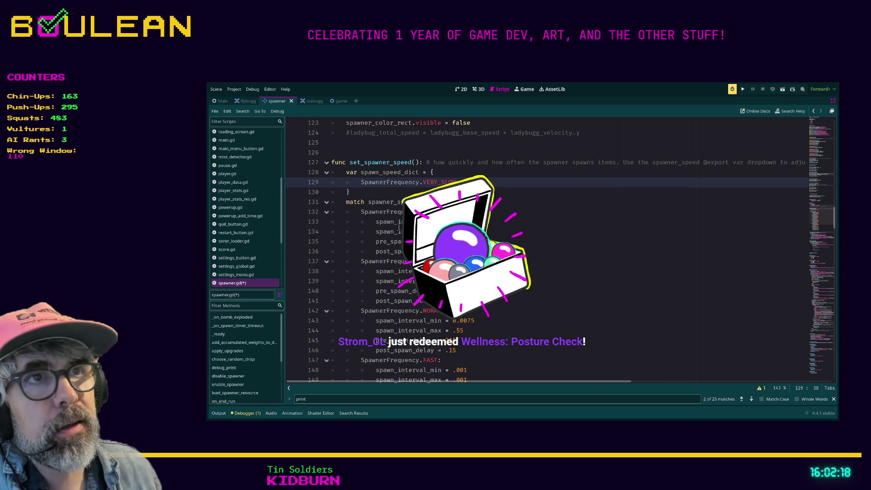
{"action": "type", "text": "\"spawn_inter"}
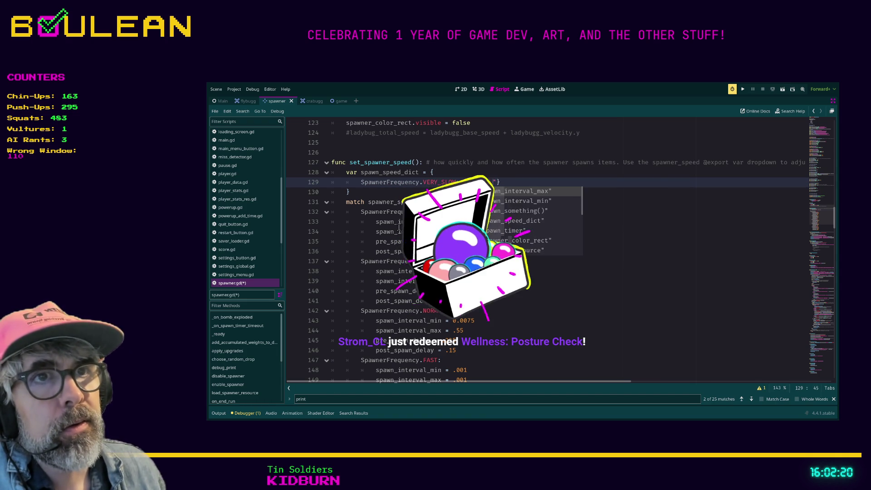
{"action": "type", "text": "val_min"}
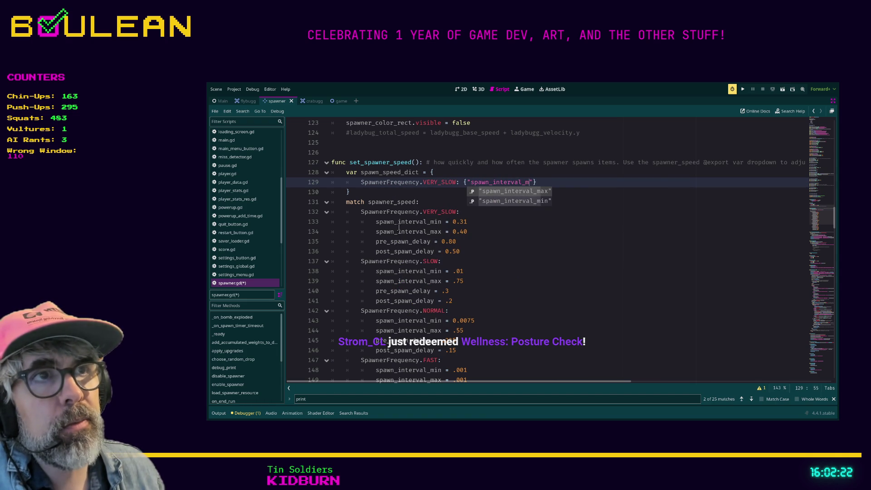
{"action": "type", "text": "\"; "}
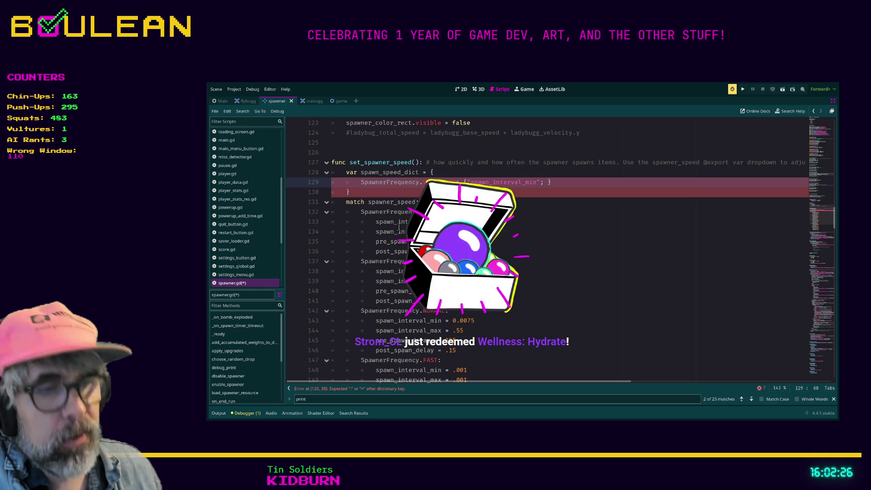
{"action": "type", "text": "0.31, "}
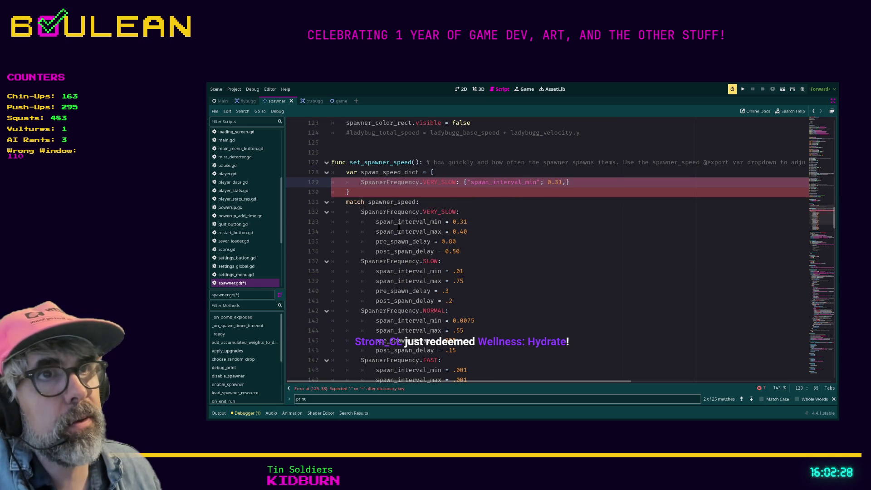
{"action": "type", "text": "\"spawn_i"}
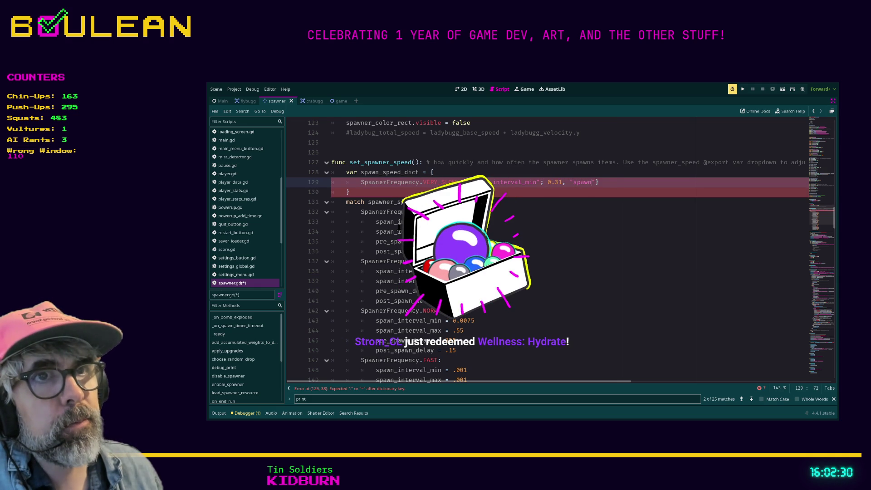
{"action": "type", "text": "nterval_ma"}
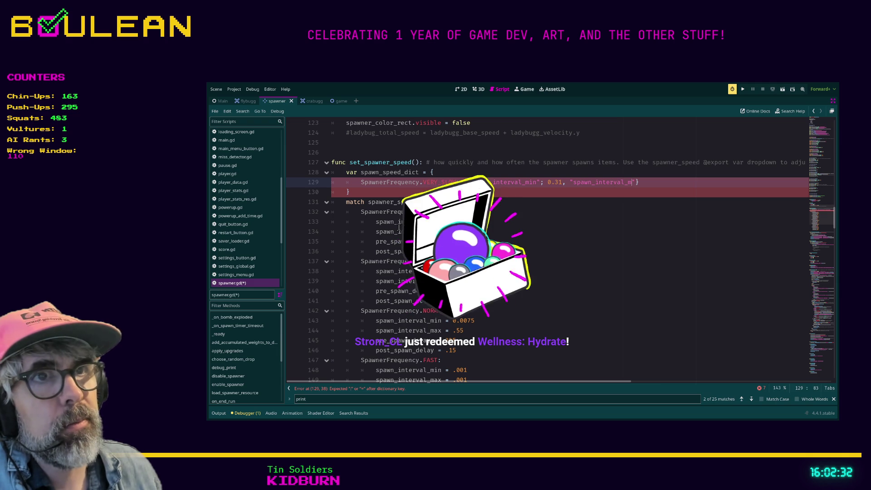
{"action": "type", "text": "x\":"}
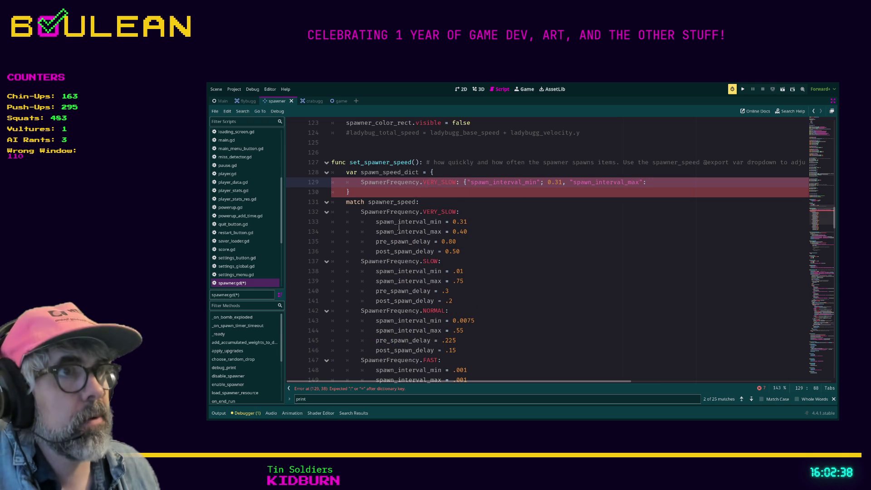
Close the search bar and finish spawn_interval_max as 0.40 with a closing brace.
{"action": "key", "text": "Escape"}
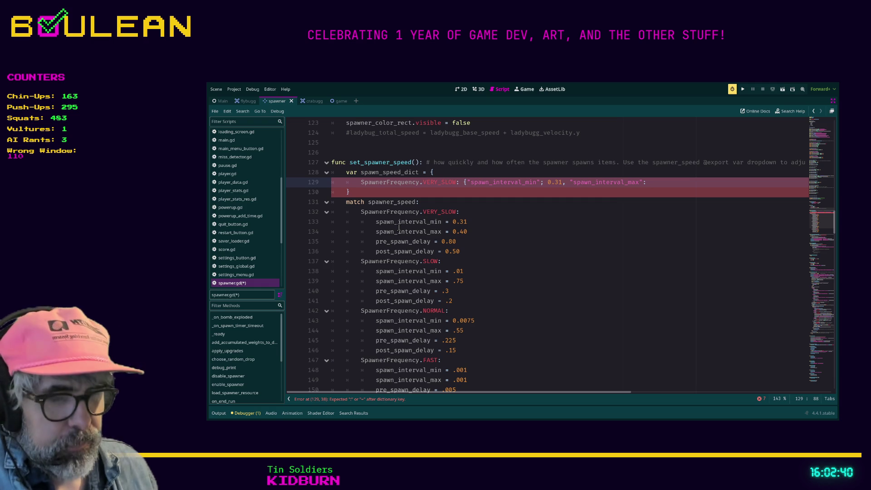
{"action": "type", "text": "i"}
{"action": "key", "text": "BackSpace"}
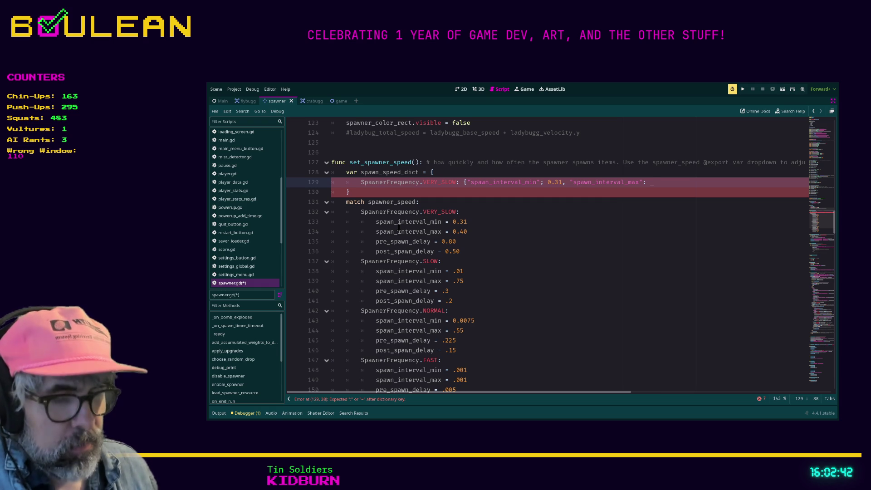
{"action": "type", "text": "0.40"}
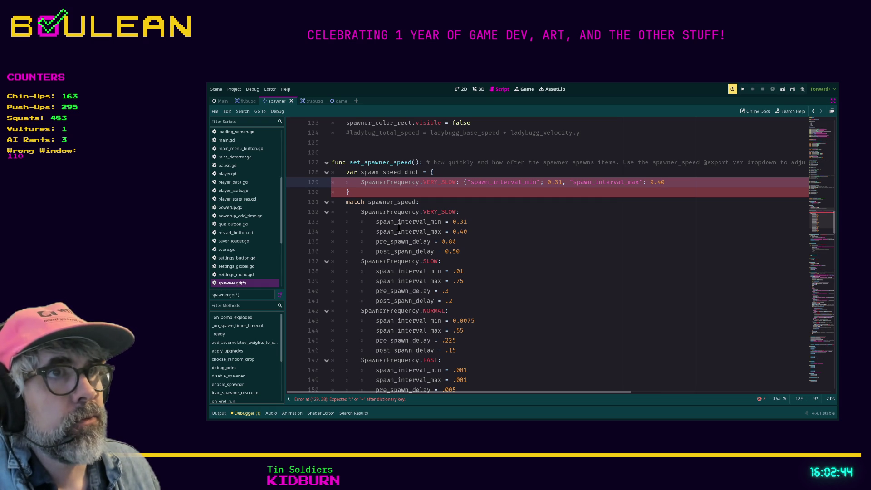
{"action": "type", "text": ",}"}
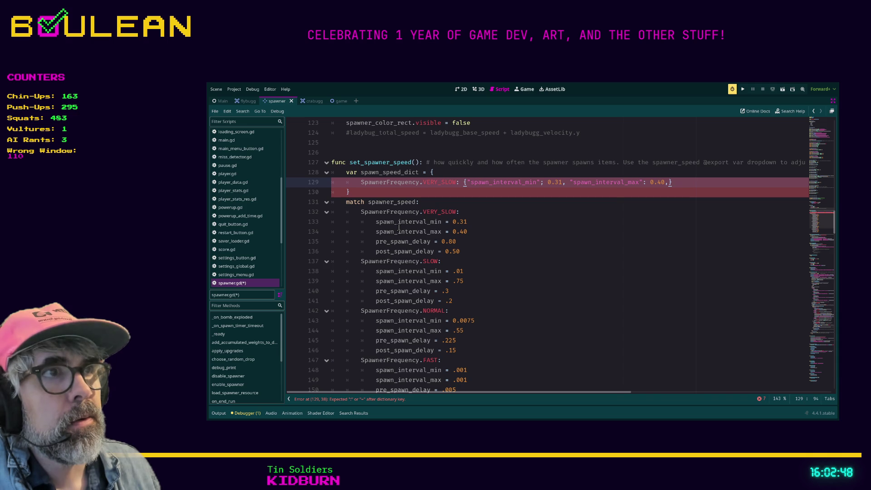
{"action": "type", "text": ","}
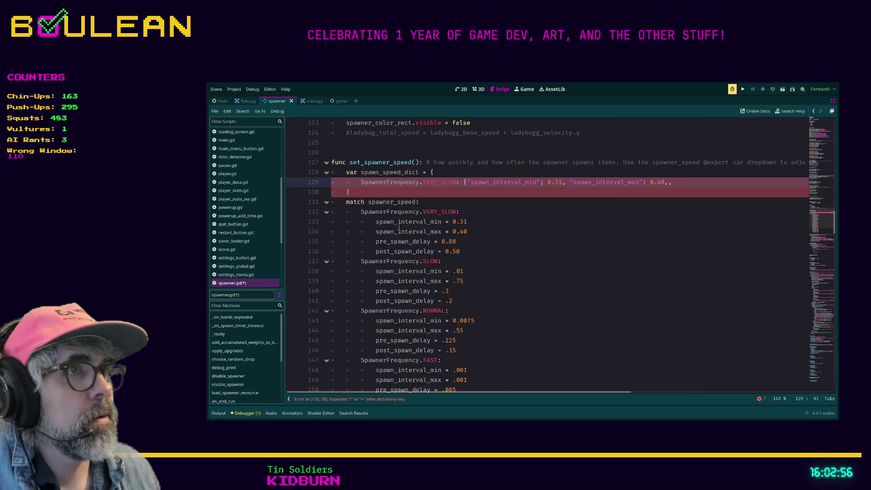
{"action": "key", "text": "Left"}
{"action": "key", "text": "Right"}
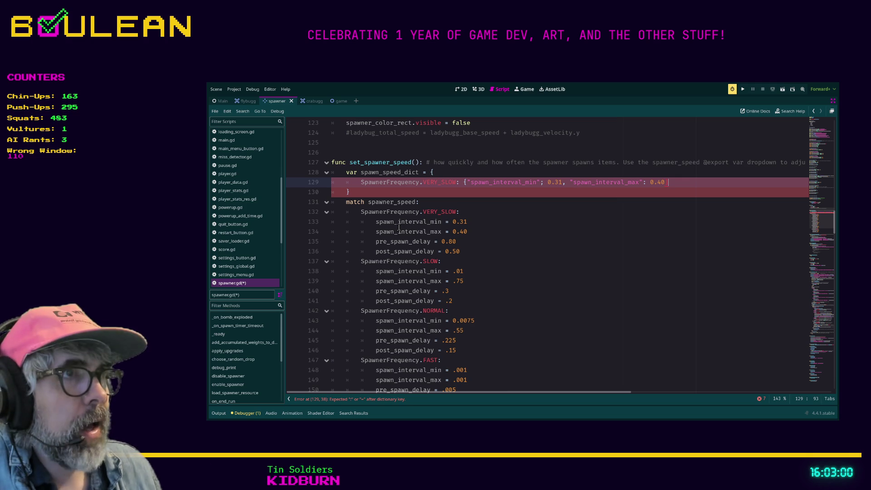
{"action": "type", "text": "}"}
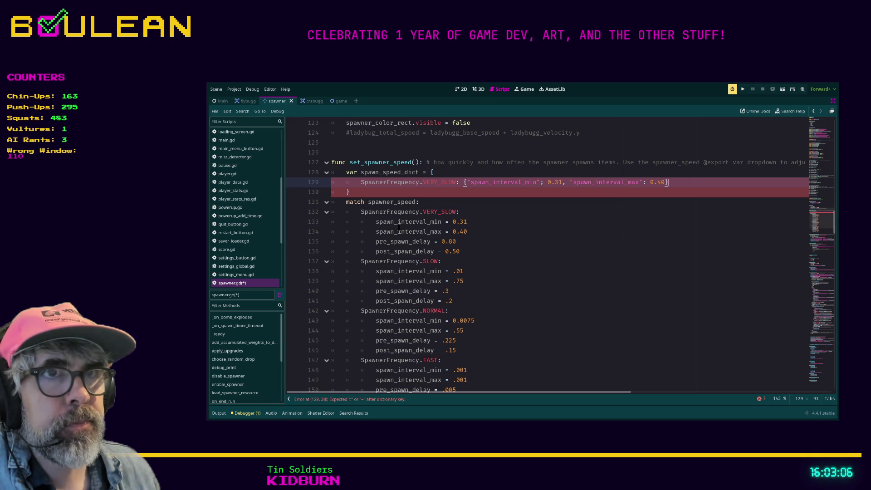
Type spawn_speed_dict as Dictionary and change the semicolon after spawn_interval_min to a colon.
{"action": "left_click", "coordinate": [421, 177]}
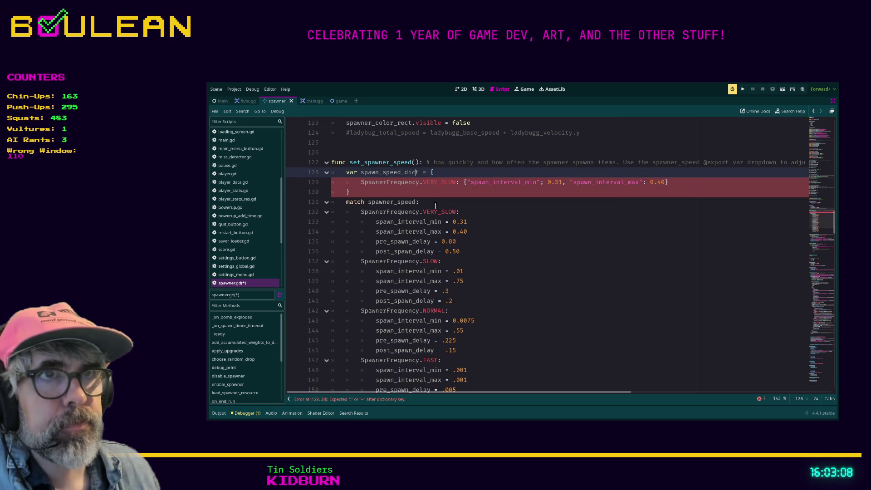
{"action": "type", "text": ": Dictionary"}
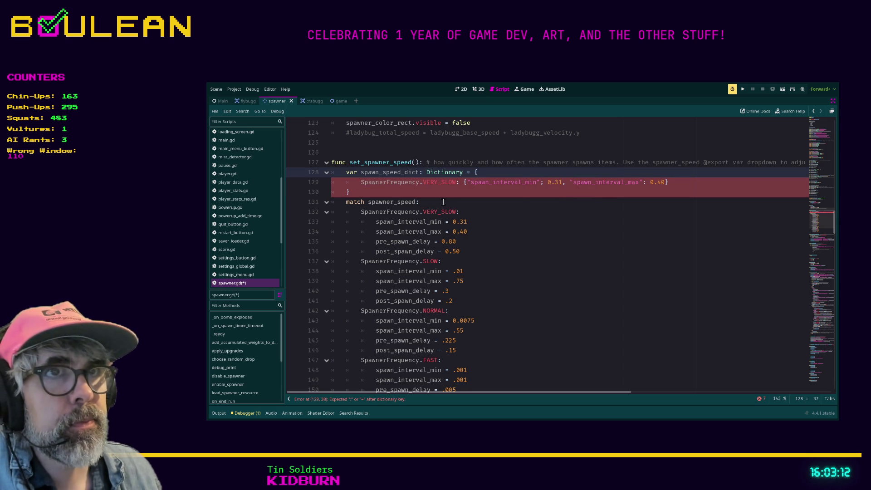
{"action": "left_click", "coordinate": [460, 202]}
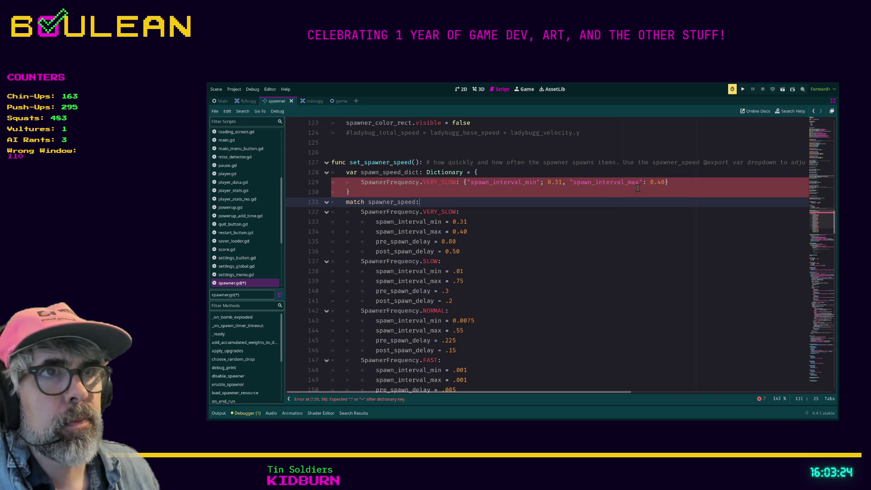
{"action": "left_click", "coordinate": [675, 183]}
{"action": "type", "text": ","}
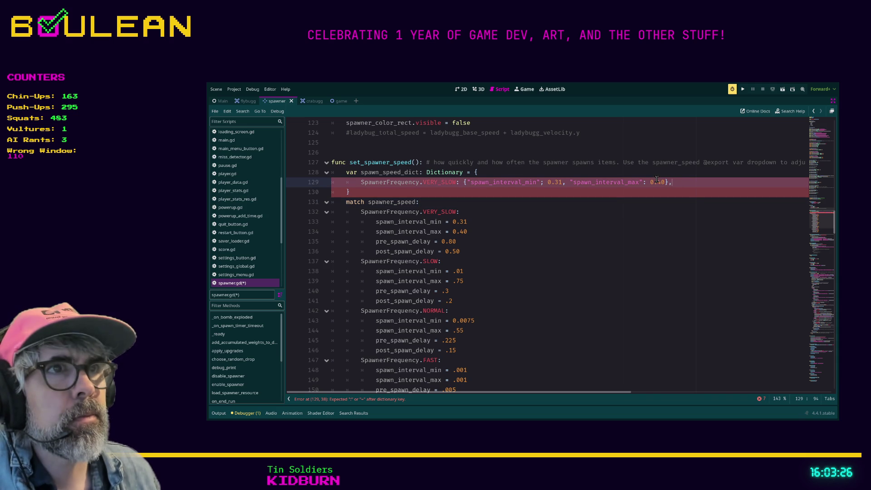
{"action": "left_click", "coordinate": [544, 182]}
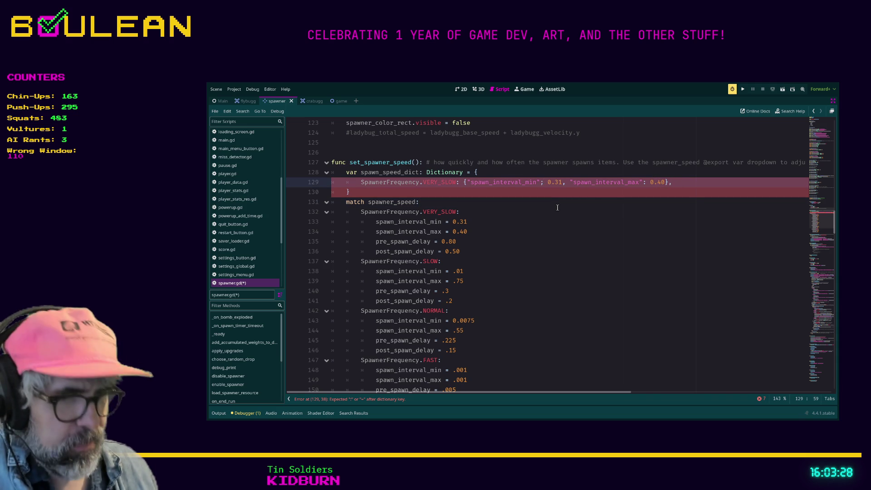
{"action": "key", "text": "BackSpace"}
{"action": "type", "text": ":"}
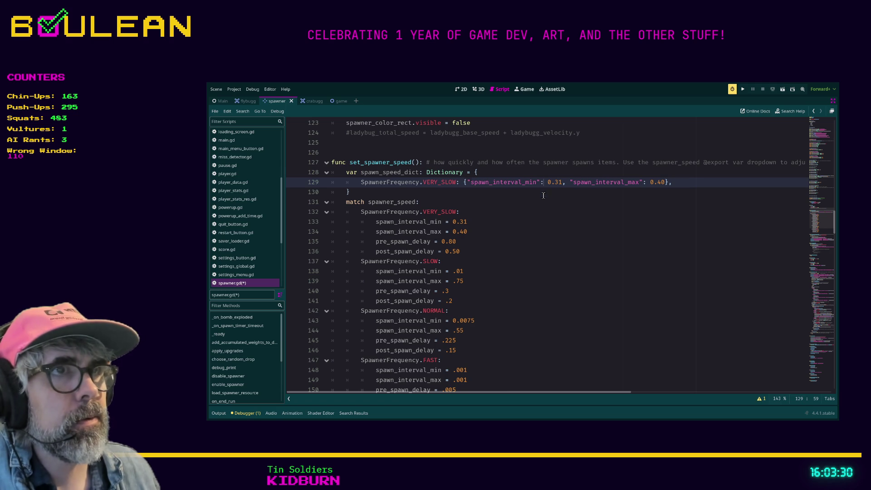
{"action": "left_click", "coordinate": [544, 195]}
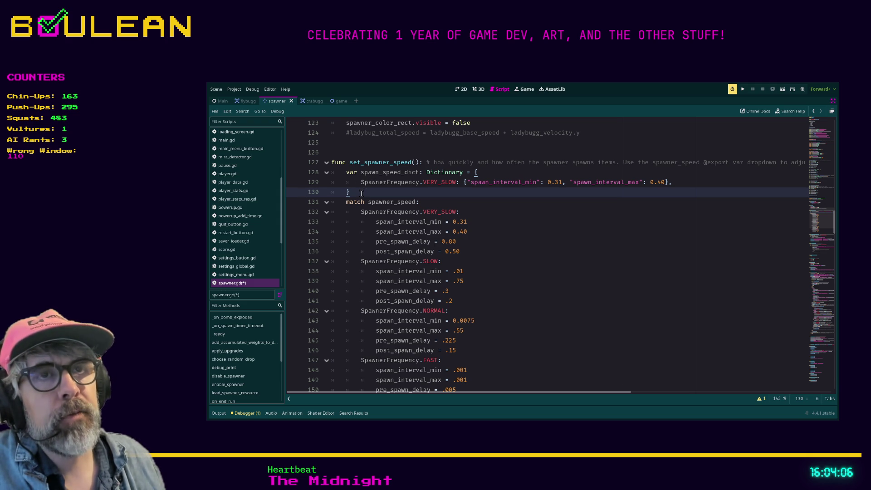
Add a SpawnerFrequency.SLOW entry with spawn interval min .01 and max 0.75.
{"action": "scroll", "coordinate": [408, 189], "scroll_direction": "up", "scroll_amount": 15}
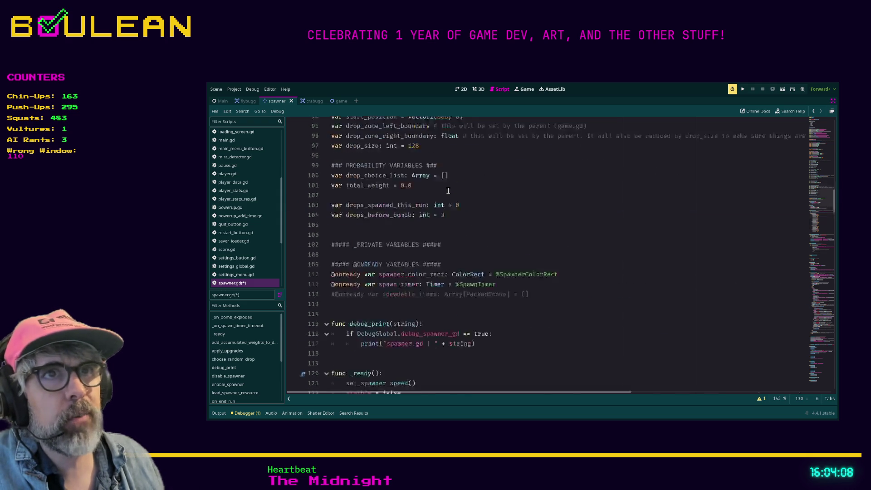
{"action": "scroll", "coordinate": [449, 191], "scroll_direction": "down", "scroll_amount": 12}
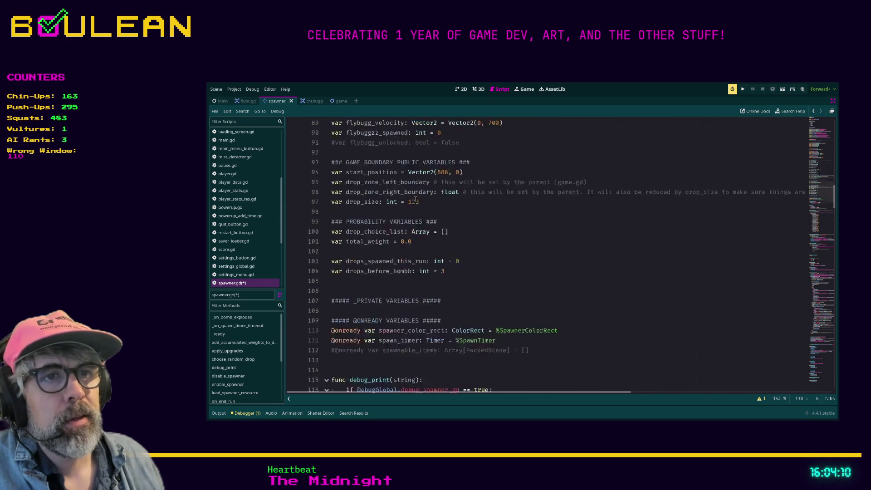
{"action": "scroll", "coordinate": [390, 222], "scroll_direction": "down", "scroll_amount": 1}
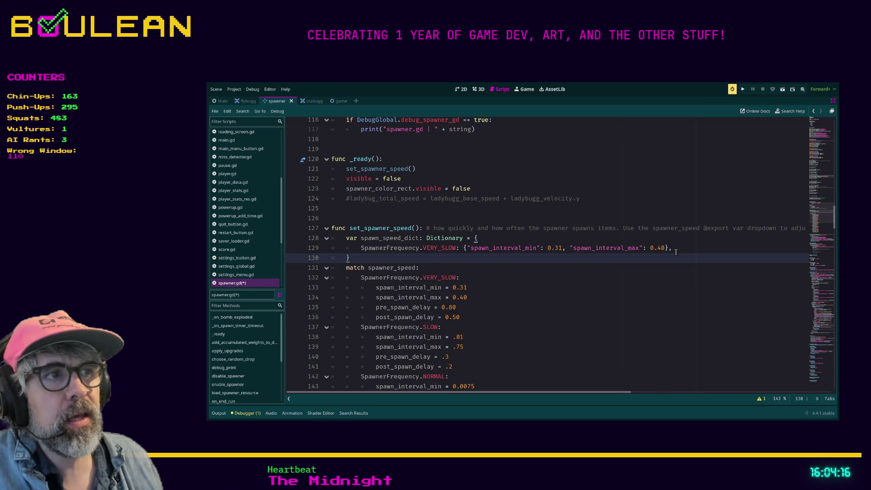
{"action": "left_click", "coordinate": [676, 252]}
{"action": "key", "text": "Return"}
{"action": "type", "text": "Spawn"}
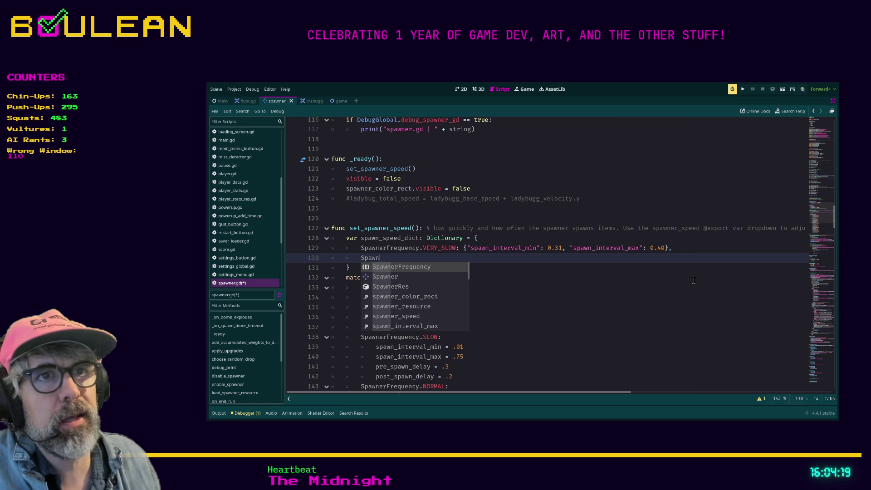
{"action": "key", "text": "Return"}
{"action": "type", "text": "."}
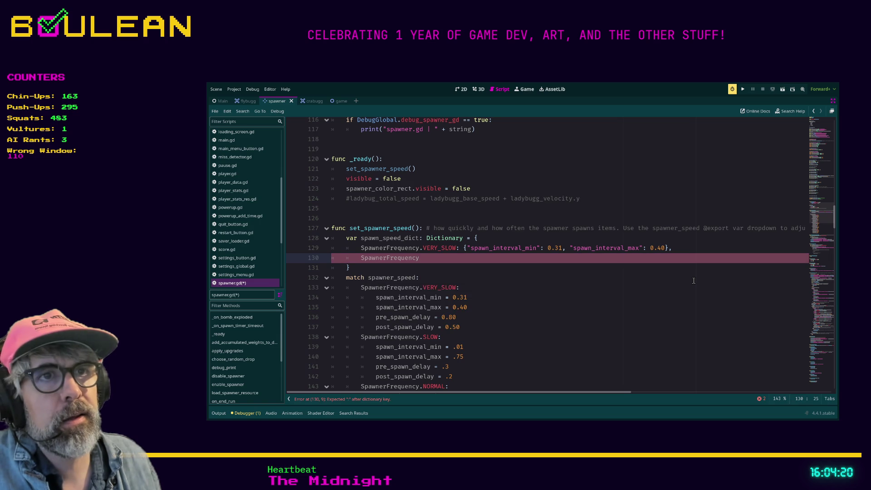
{"action": "type", "text": "SLOW: {"}
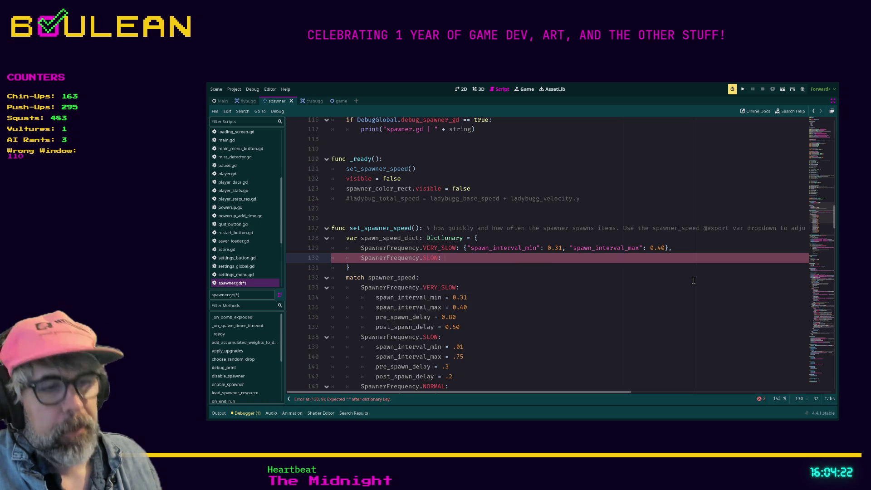
{"action": "type", "text": "\"spawn_"}
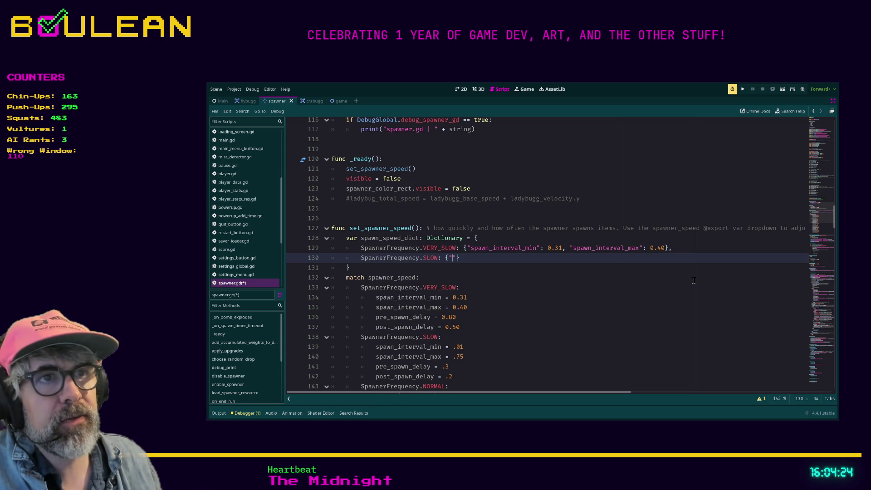
{"action": "type", "text": "inverval_"}
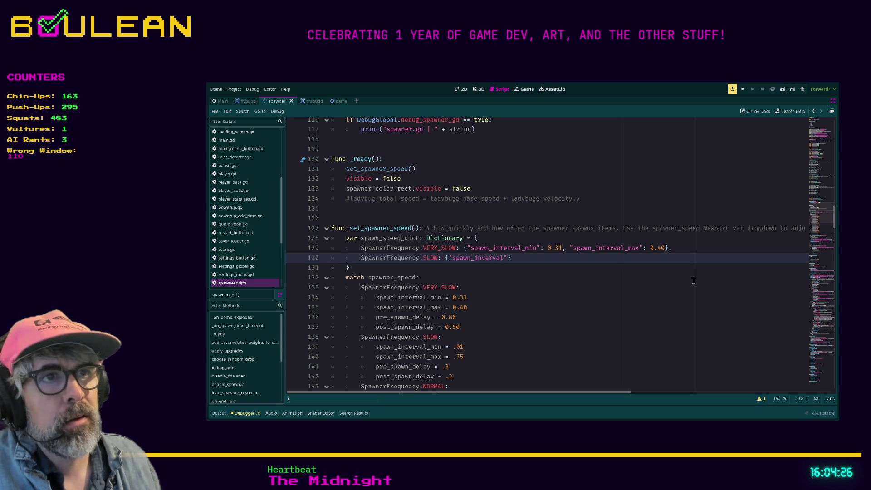
{"action": "type", "text": "min\""}
{"action": "type", "text": ","}
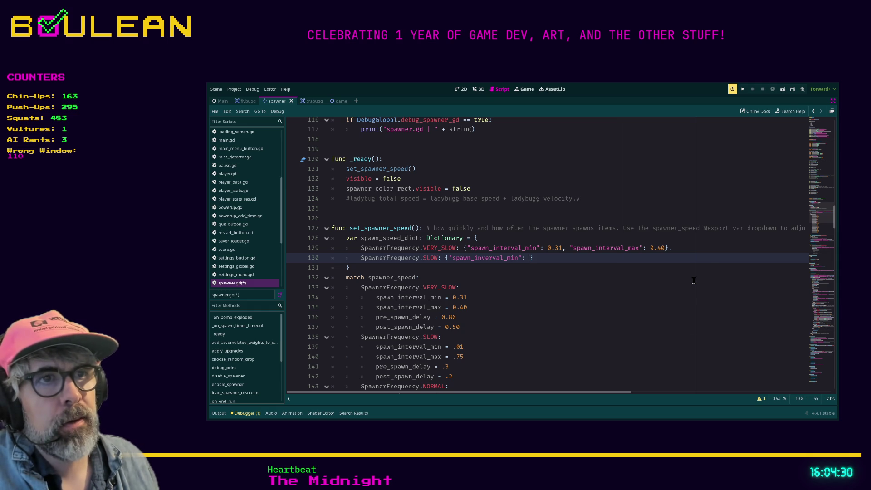
{"action": "type", "text": ".01"}
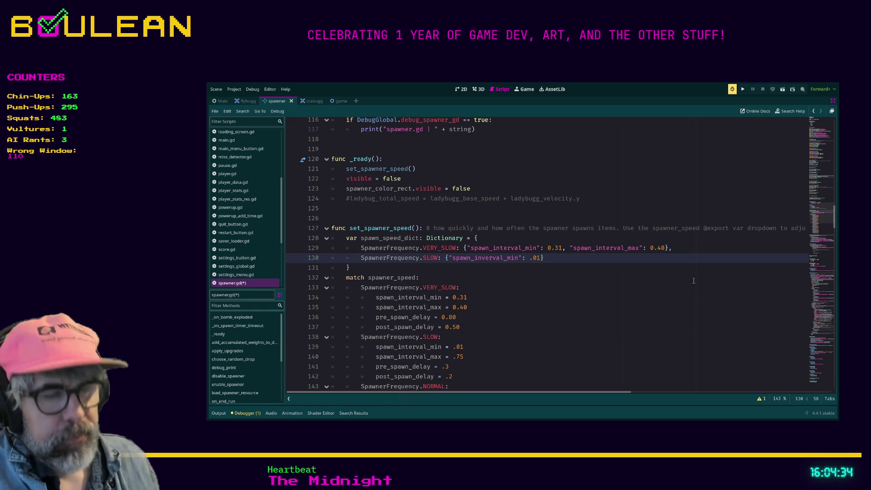
{"action": "type", "text": ", \"spawn_interval_max"}
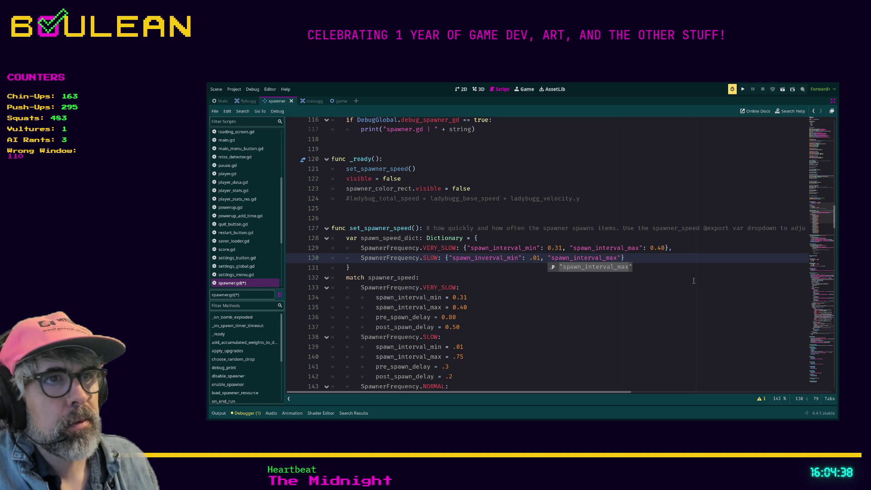
{"action": "type", "text": "\":"}
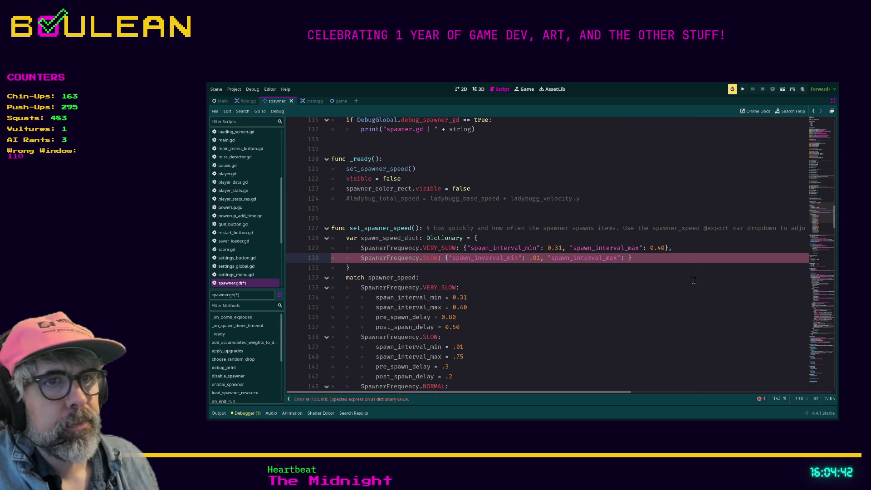
{"action": "type", "text": " 0.75"}
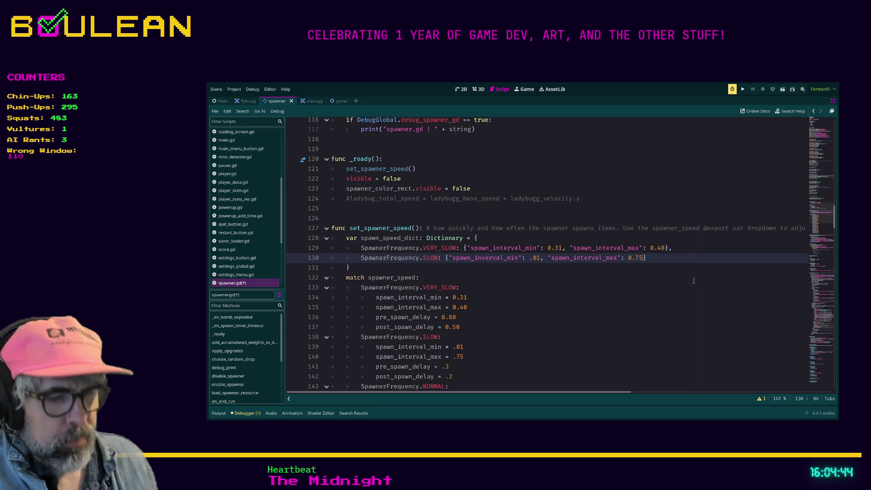
{"action": "type", "text": ","}
Add pre_spawn_delay 0.80 and post_spawn_delay 0.50 to the VERY_SLOW entry.
{"action": "key", "text": "Up"}
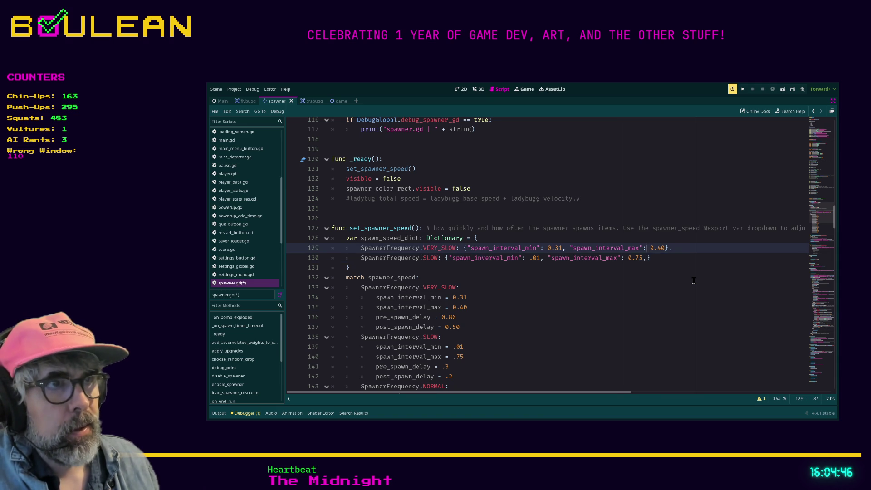
{"action": "key", "text": "Right"}
{"action": "key", "text": "Right"}
{"action": "type", "text": ", "}
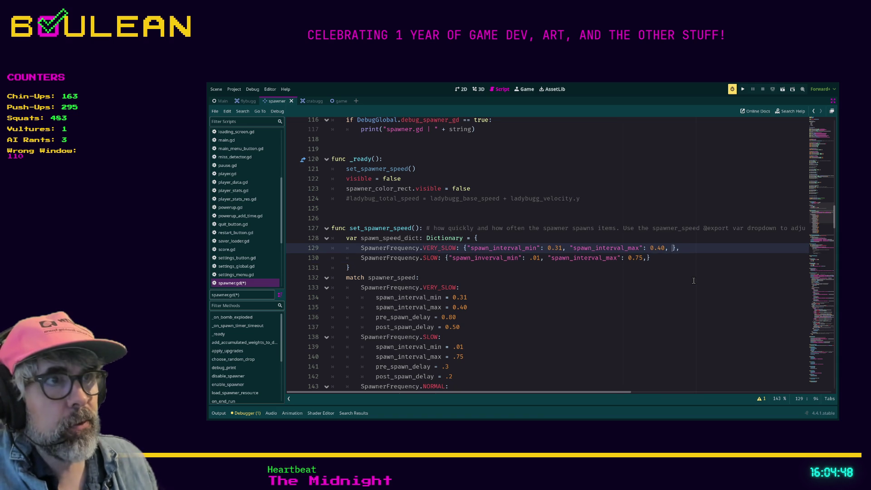
{"action": "type", "text": "p"}
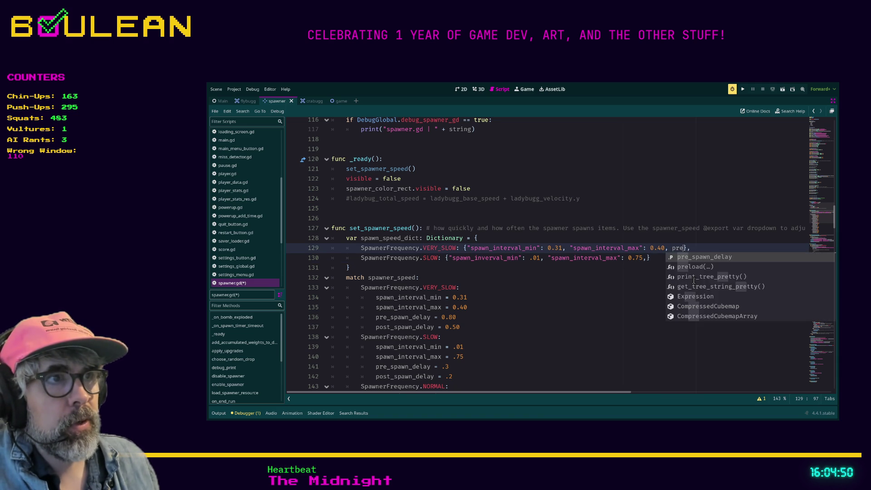
{"action": "key", "text": "BackSpace"}
{"action": "type", "text": "\"pre"}
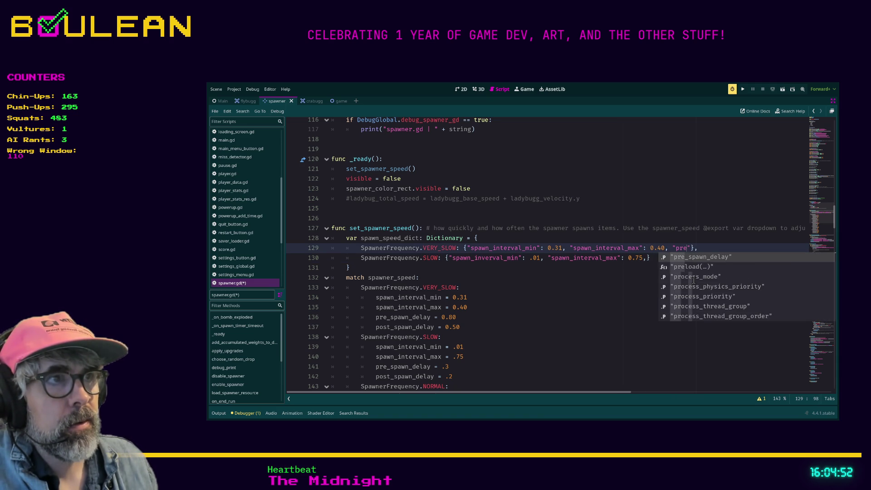
{"action": "key", "text": "Return"}
{"action": "type", "text": ": "}
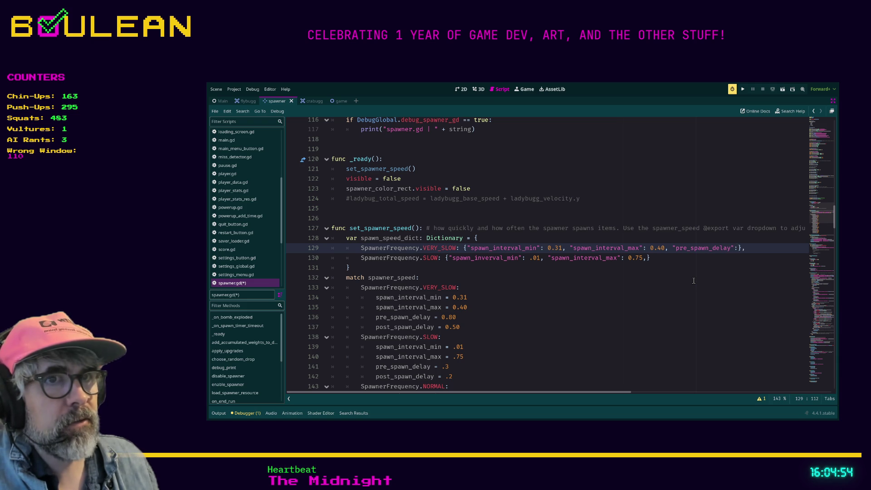
{"action": "type", "text": "0.31, "}
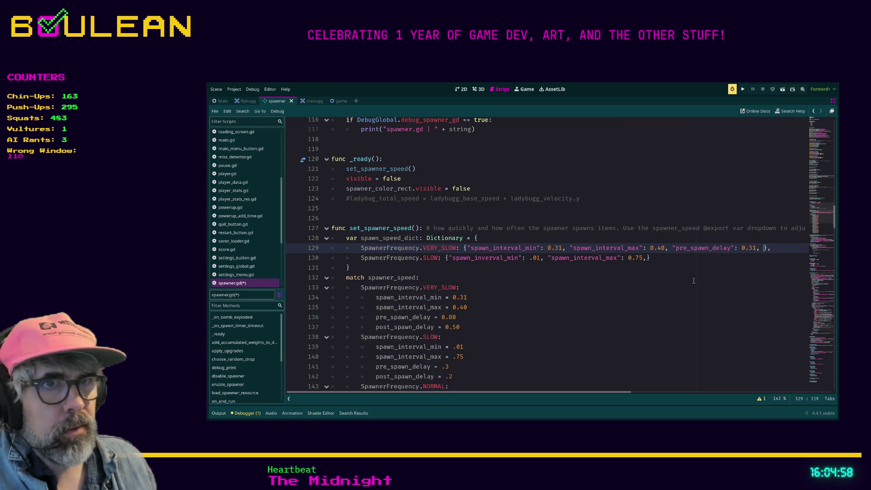
{"action": "type", "text": "\"pos"}
{"action": "key", "text": "Return"}
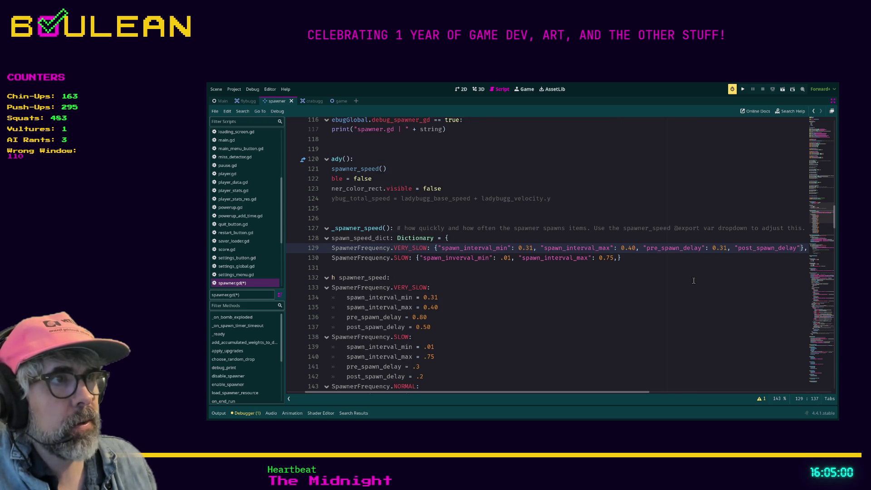
{"action": "type", "text": ":"}
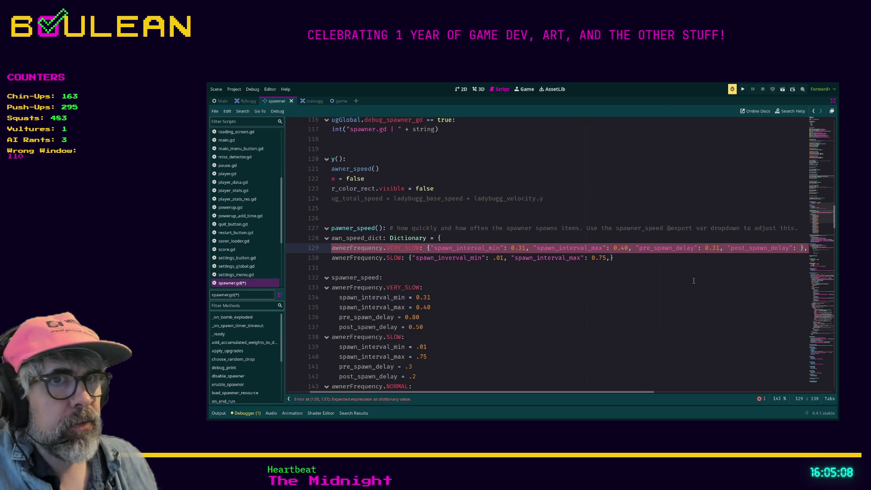
{"action": "type", "text": " 0.50"}
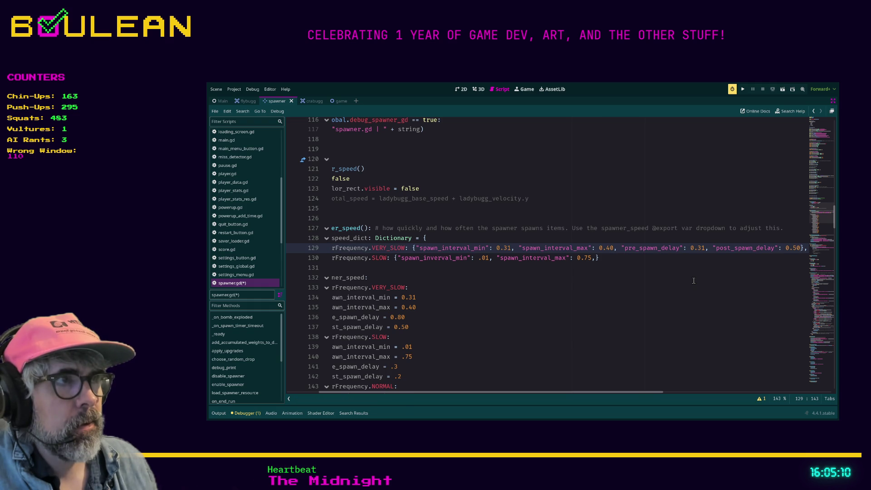
{"action": "key", "text": "Left"}
{"action": "key", "text": "Left"}
{"action": "key", "text": "Left"}
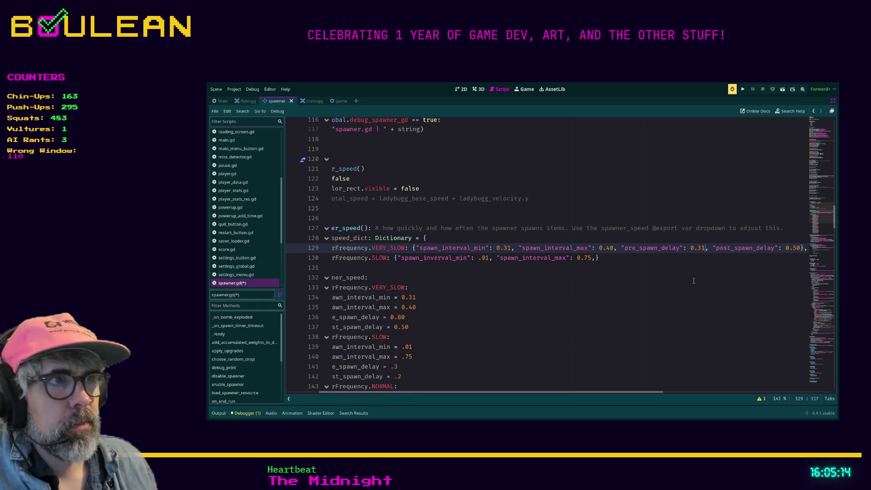
{"action": "key", "text": "BackSpace"}
{"action": "key", "text": "Delete"}
{"action": "type", "text": "80"}
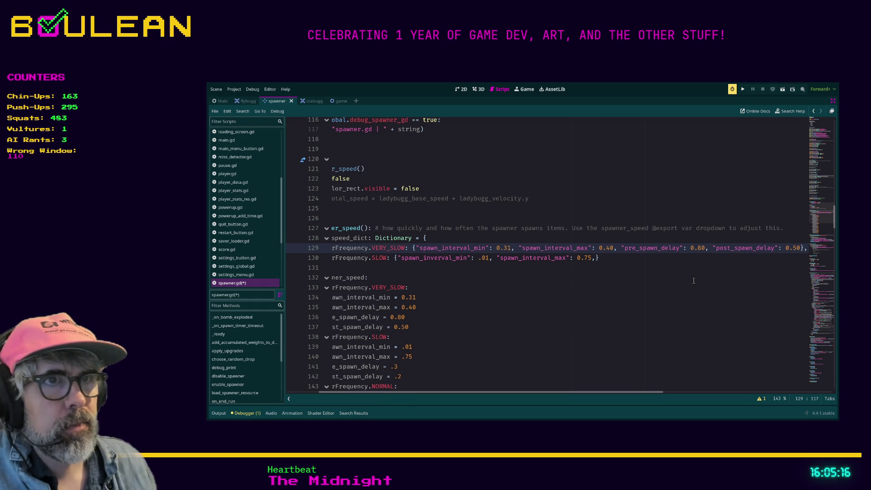
{"action": "key", "text": "Home"}
{"action": "key", "text": "Home"}
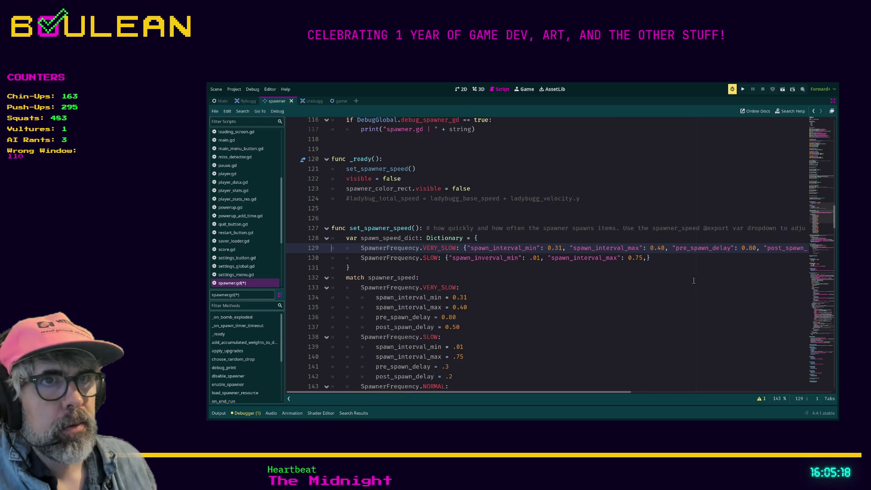
{"action": "key", "text": "Down"}
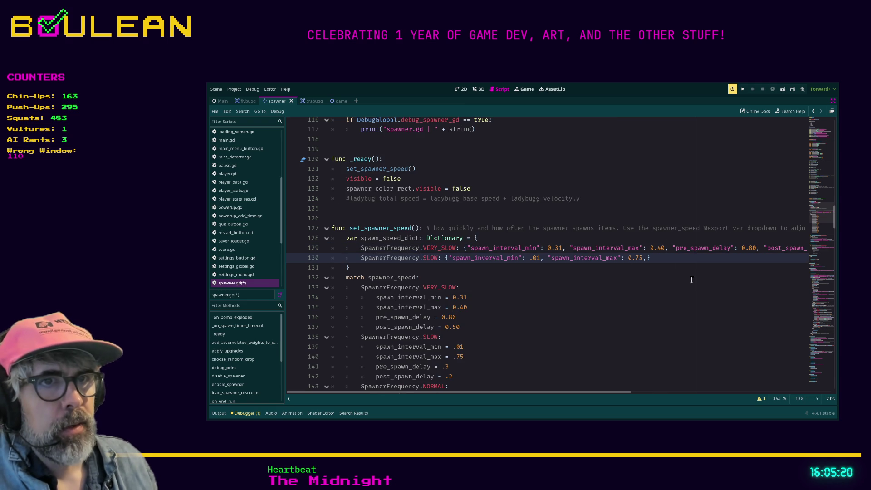
Replace the SLOW dictionary line with a copy of the VERY_SLOW entry.
{"action": "scroll", "coordinate": [544, 305], "scroll_direction": "down", "scroll_amount": 6}
{"action": "scroll", "coordinate": [498, 312], "scroll_direction": "down", "scroll_amount": 3}
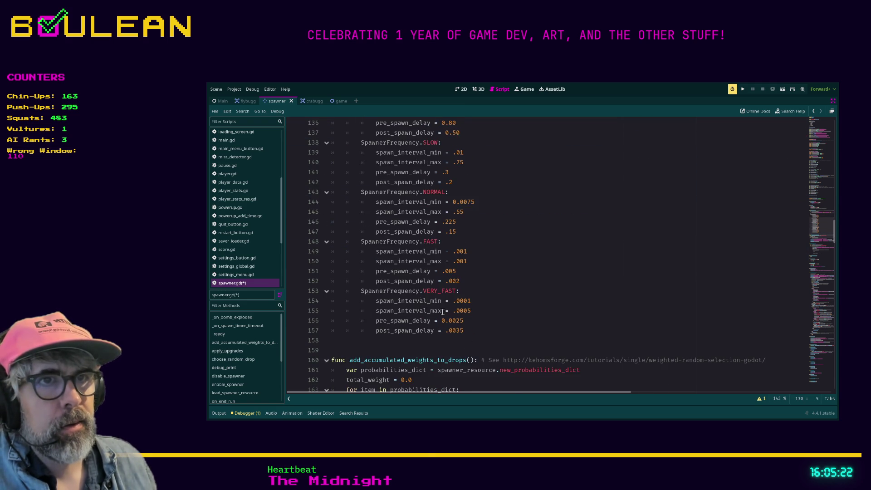
{"action": "scroll", "coordinate": [443, 312], "scroll_direction": "up", "scroll_amount": 6}
{"action": "scroll", "coordinate": [442, 311], "scroll_direction": "up", "scroll_amount": 3}
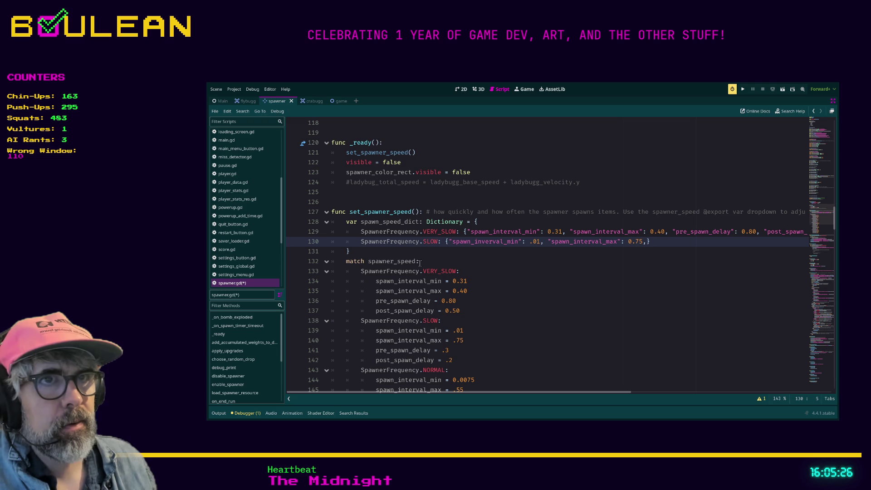
{"action": "left_click", "coordinate": [363, 232]}
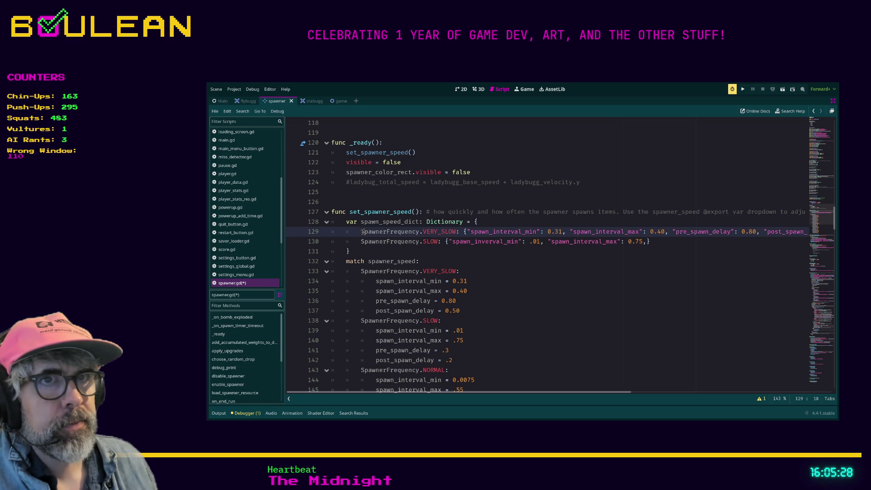
{"action": "key", "text": "shift+End"}
{"action": "key", "text": "Left"}
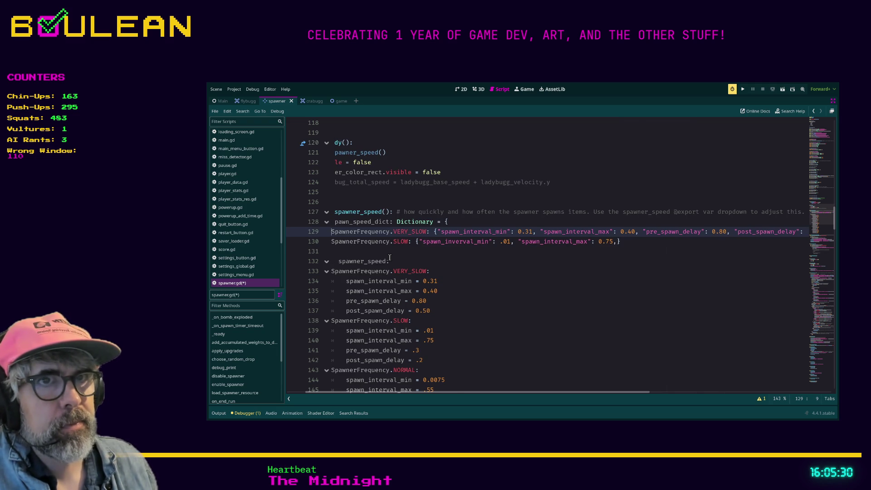
{"action": "key", "text": "Down"}
{"action": "key", "text": "shift+End"}
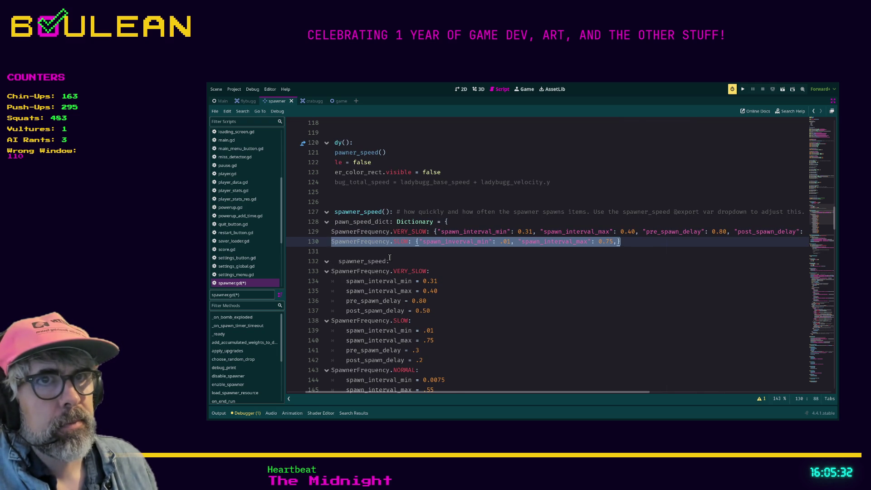
{"action": "type", "text": "SpawnerFrequency.VERY_SLOW: {\"spawn_interval_min\": 0.31, \"spawn_interval_max\": 0.40, \"pre_spawn_delay\": 0.80, \"post_spawn_delay\": 0.50},"}
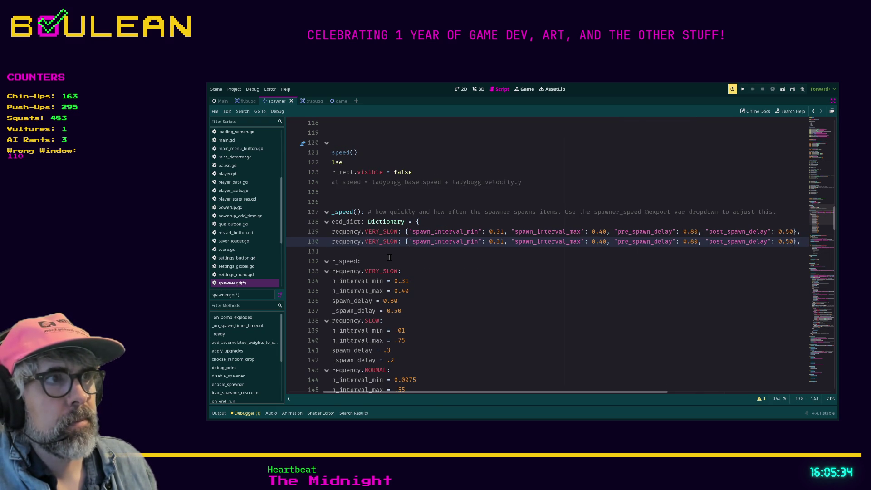
Clear the four numeric values from the copied entry.
{"action": "key", "text": "BackSpace"}
{"action": "key", "text": "BackSpace"}
{"action": "key", "text": "BackSpace"}
{"action": "key", "text": "BackSpace"}
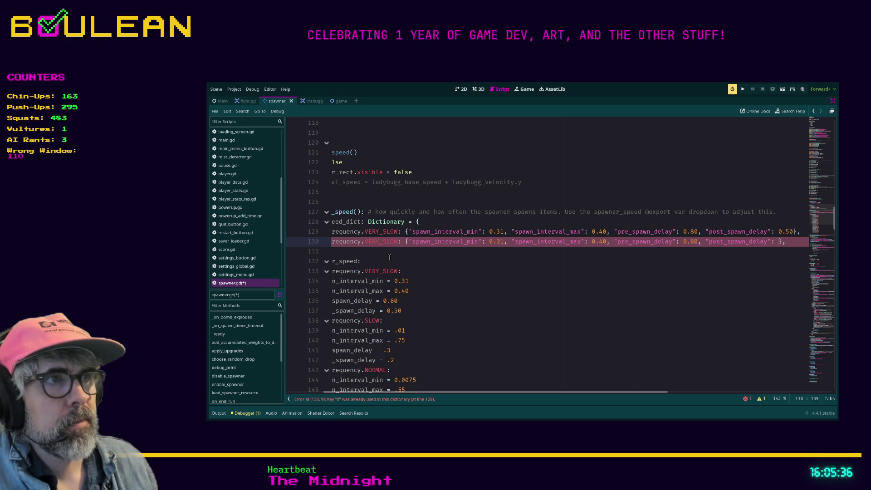
{"action": "key", "text": "Left"}
{"action": "key", "text": "Left"}
{"action": "key", "text": "Left"}
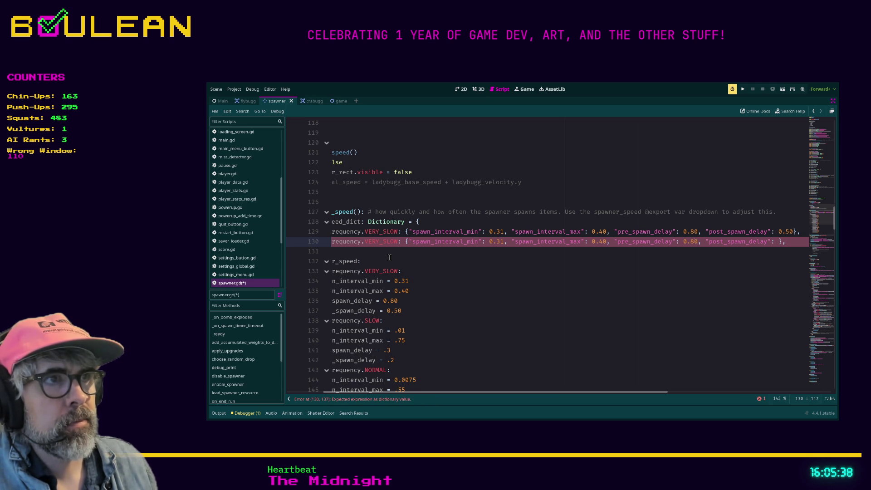
{"action": "key", "text": "BackSpace"}
{"action": "key", "text": "BackSpace"}
{"action": "key", "text": "Delete"}
{"action": "key", "text": "Delete"}
{"action": "key", "text": "Left"}
{"action": "key", "text": "Left"}
{"action": "key", "text": "Left"}
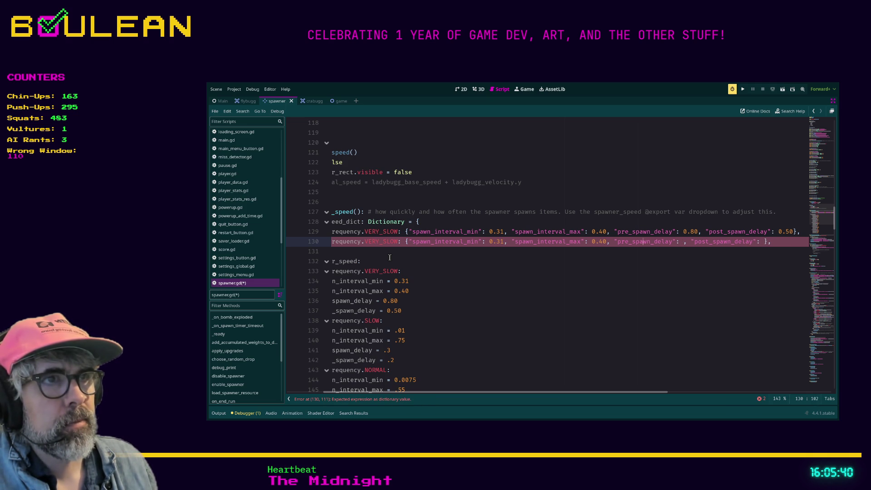
{"action": "key", "text": "Delete"}
{"action": "key", "text": "Delete"}
{"action": "key", "text": "BackSpace"}
{"action": "key", "text": "BackSpace"}
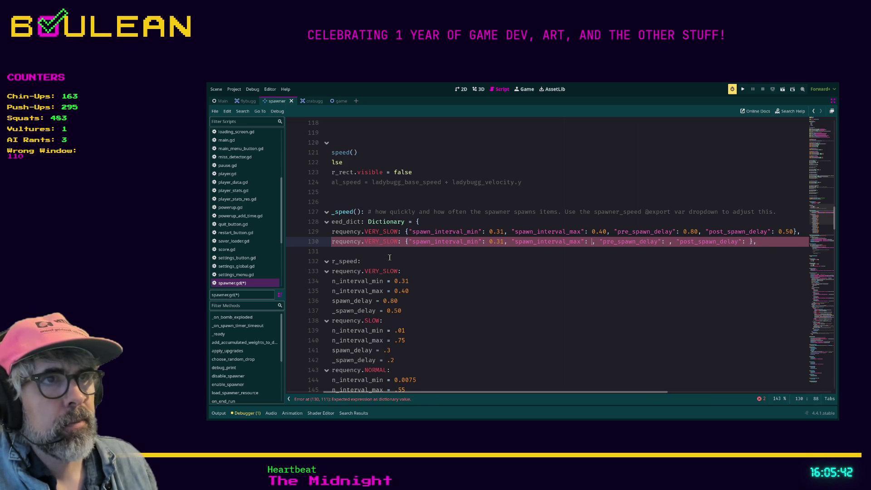
{"action": "key", "text": "Left"}
{"action": "key", "text": "Left"}
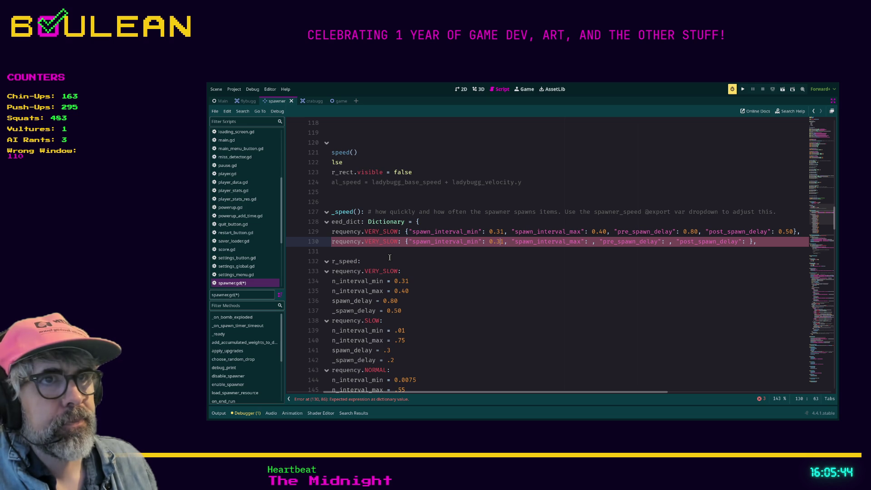
{"action": "key", "text": "Delete"}
{"action": "key", "text": "BackSpace"}
{"action": "key", "text": "BackSpace"}
{"action": "key", "text": "BackSpace"}
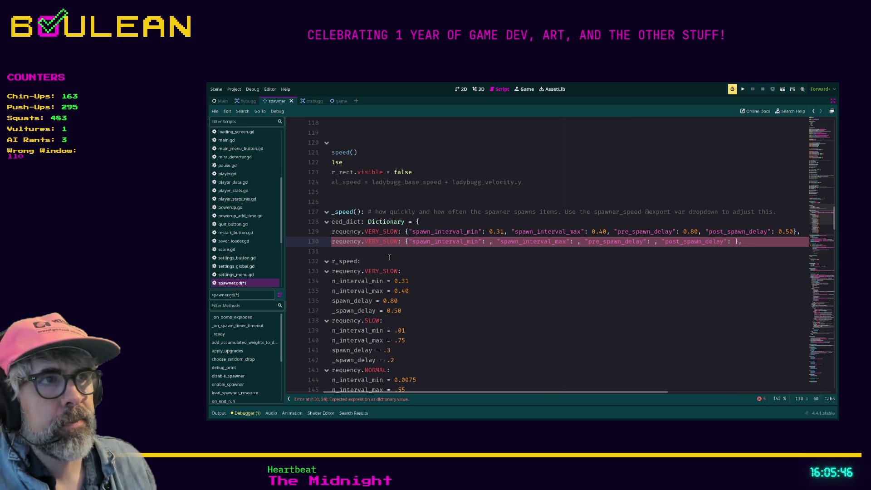
Paste the entry onto four more lines below it.
{"action": "key", "text": "End"}
{"action": "key", "text": "Return"}
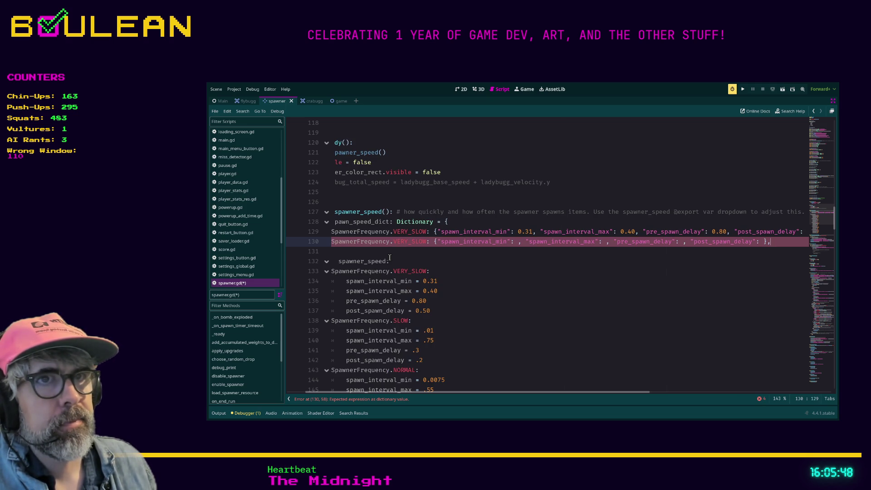
{"action": "type", "text": "SpawnerFrequency.VERY_SLOW: {\"spawn_interval_min\": , \"spawn_interval_max\": , \"pre_spawn_delay\": , \"post_spawn_delay\": },"}
{"action": "key", "text": "Return"}
{"action": "type", "text": "SpawnerFrequency.VERY_SLOW: {\"spawn_interval_min\": , \"spawn_interval_max\": , \"pre_spawn_delay\": , \"post_spawn_delay\": },"}
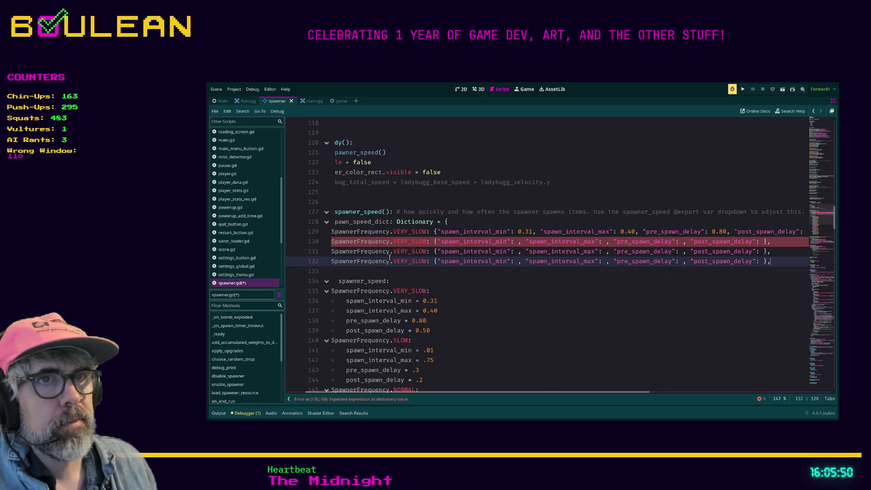
{"action": "key", "text": "Return"}
{"action": "type", "text": "SpawnerFrequency.VERY_SLOW: {\"spawn_interval_min\": , \"spawn_interval_max\": , \"pre_spawn_delay\": , \"post_spawn_delay\": },"}
{"action": "key", "text": "Return"}
{"action": "type", "text": "SpawnerFrequency.VERY_SLOW: {\"spawn_interval_min\": , \"spawn_interval_max\": , \"pre_spawn_delay\": , \"post_spawn_delay\": },"}
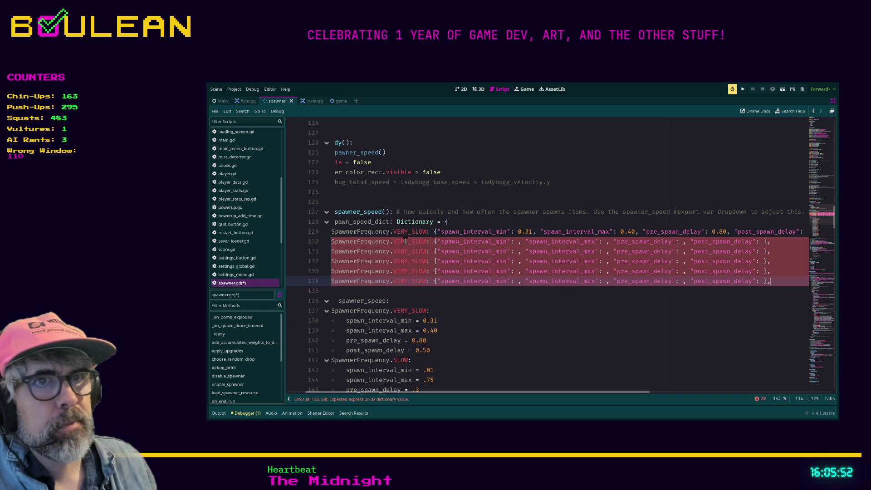
Rename the second and third placeholder keys to SLOW and NORMAL.
{"action": "double_click", "coordinate": [406, 241]}
{"action": "type", "text": "SLOW"}
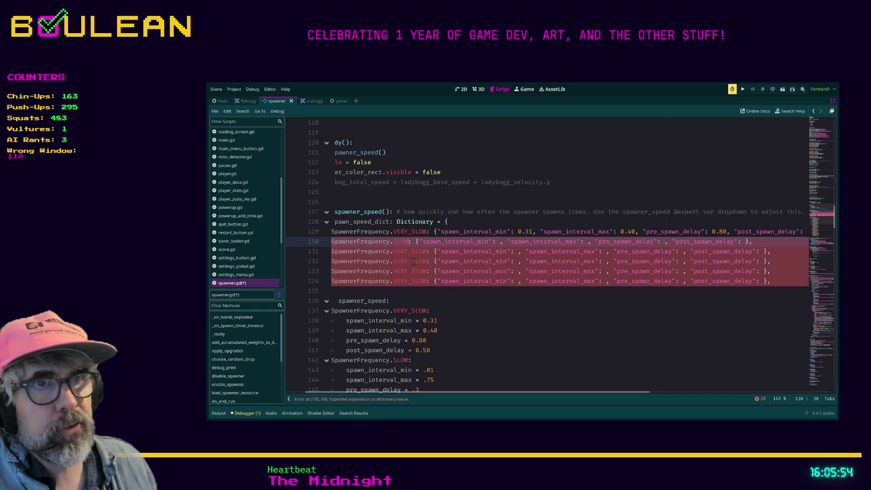
{"action": "left_click", "coordinate": [439, 320]}
{"action": "scroll", "coordinate": [436, 302], "scroll_direction": "down", "scroll_amount": 2}
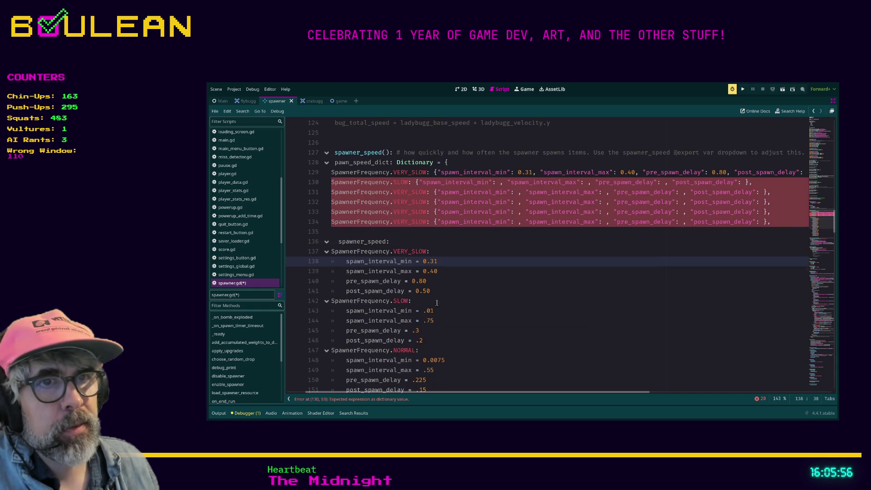
{"action": "double_click", "coordinate": [403, 194]}
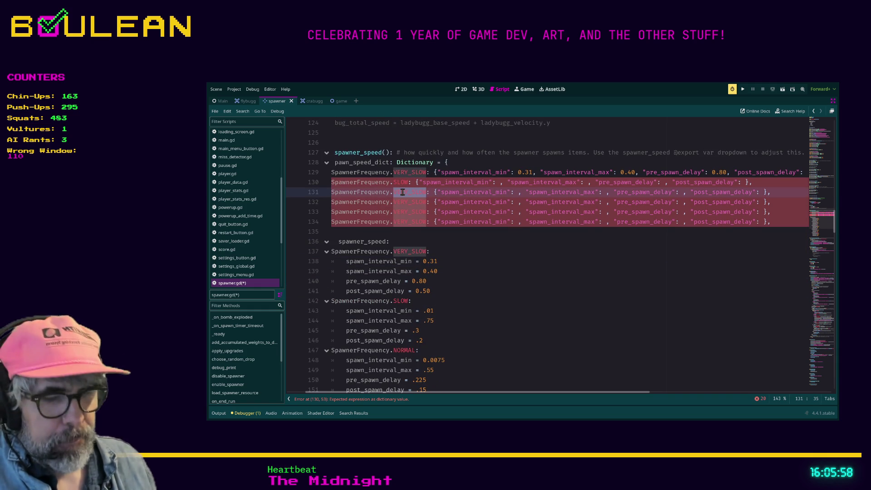
{"action": "type", "text": "NORMAL"}
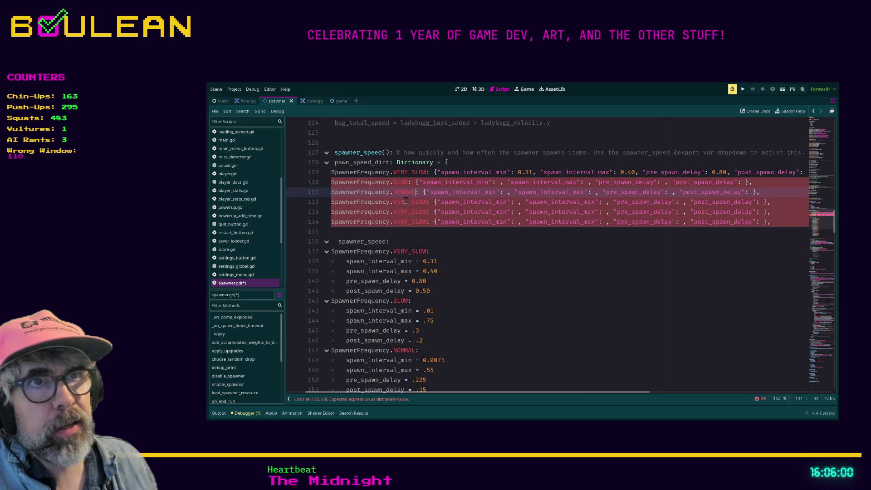
Rename the placeholder keys on lines 132 and 133 to FAST and VERY_FAST.
{"action": "double_click", "coordinate": [405, 202]}
{"action": "scroll", "coordinate": [502, 279], "scroll_direction": "down", "scroll_amount": 2}
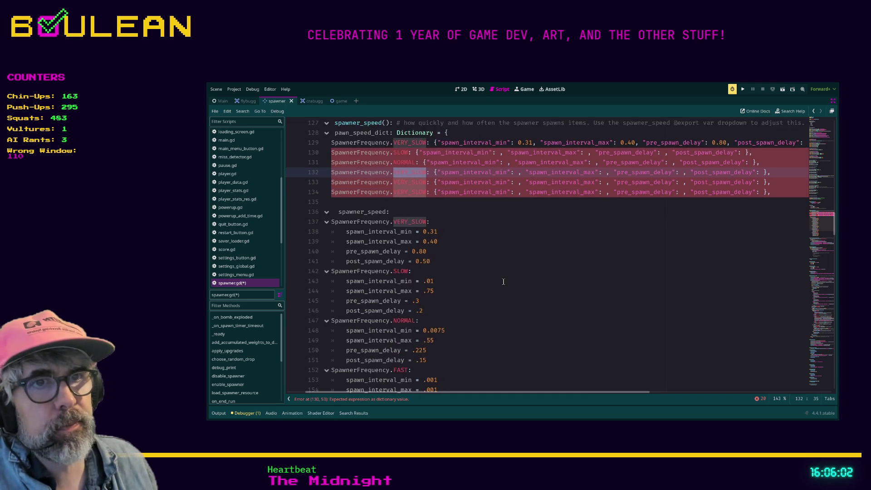
{"action": "scroll", "coordinate": [502, 279], "scroll_direction": "up", "scroll_amount": 2}
{"action": "type", "text": "FAST"}
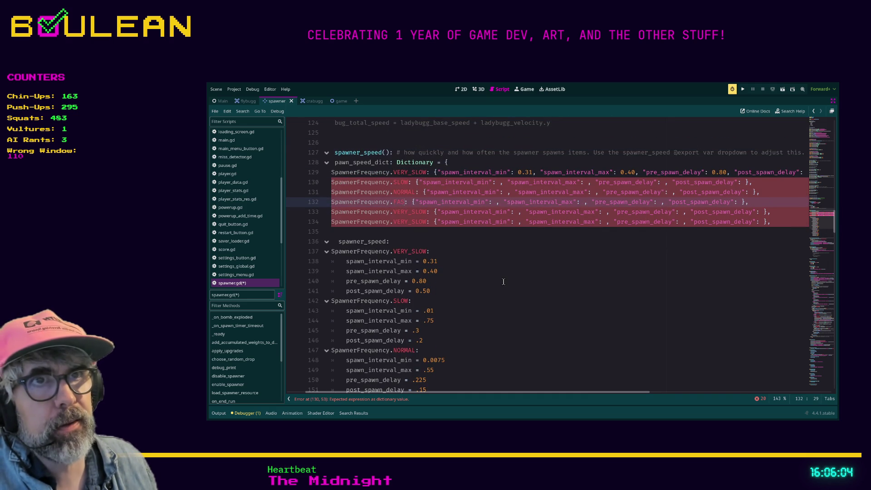
{"action": "scroll", "coordinate": [503, 282], "scroll_direction": "down", "scroll_amount": 3}
{"action": "scroll", "coordinate": [503, 281], "scroll_direction": "up", "scroll_amount": 3}
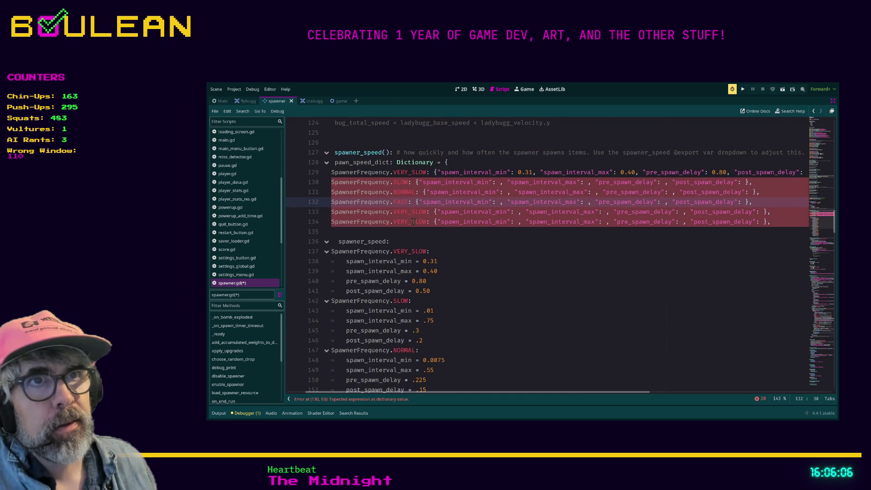
{"action": "double_click", "coordinate": [427, 212]}
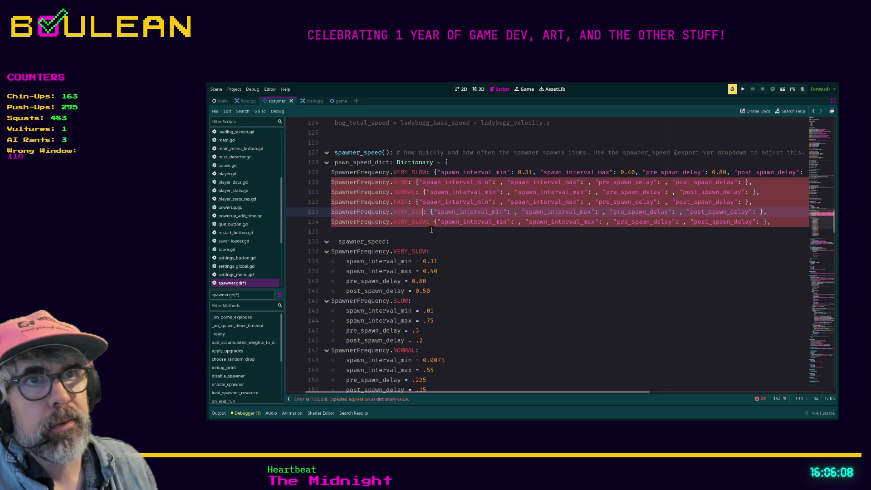
{"action": "type", "text": "VERY_FAST"}
{"action": "scroll", "coordinate": [473, 268], "scroll_direction": "down", "scroll_amount": 7}
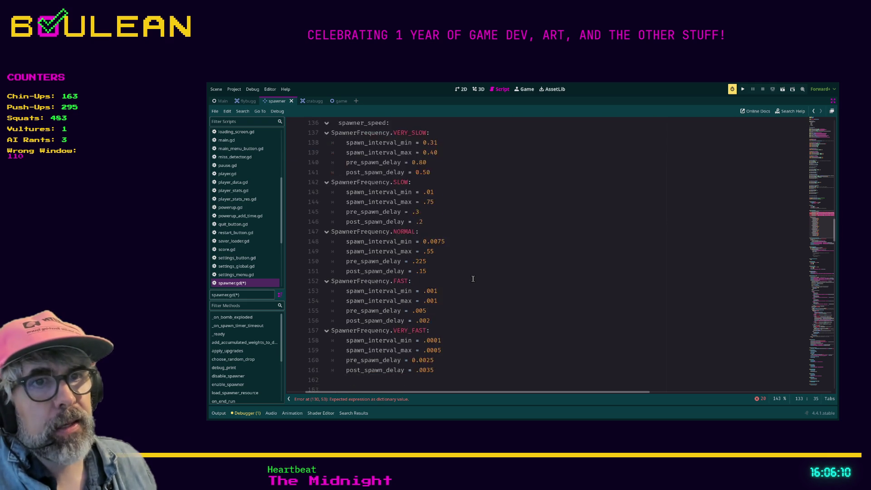
{"action": "scroll", "coordinate": [473, 279], "scroll_direction": "up", "scroll_amount": 3}
{"action": "scroll", "coordinate": [473, 279], "scroll_direction": "up", "scroll_amount": 4}
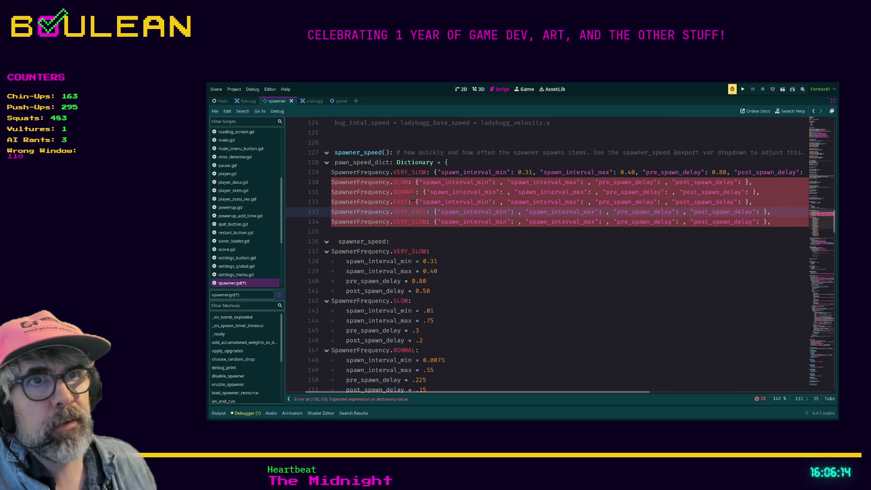
{"action": "scroll", "coordinate": [425, 264], "scroll_direction": "down", "scroll_amount": 2}
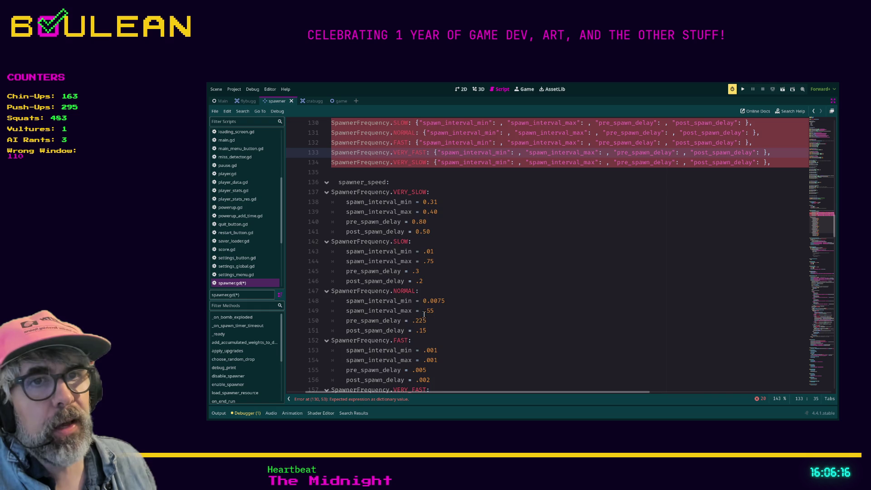
{"action": "scroll", "coordinate": [421, 323], "scroll_direction": "down", "scroll_amount": 3}
{"action": "scroll", "coordinate": [399, 320], "scroll_direction": "up", "scroll_amount": 3}
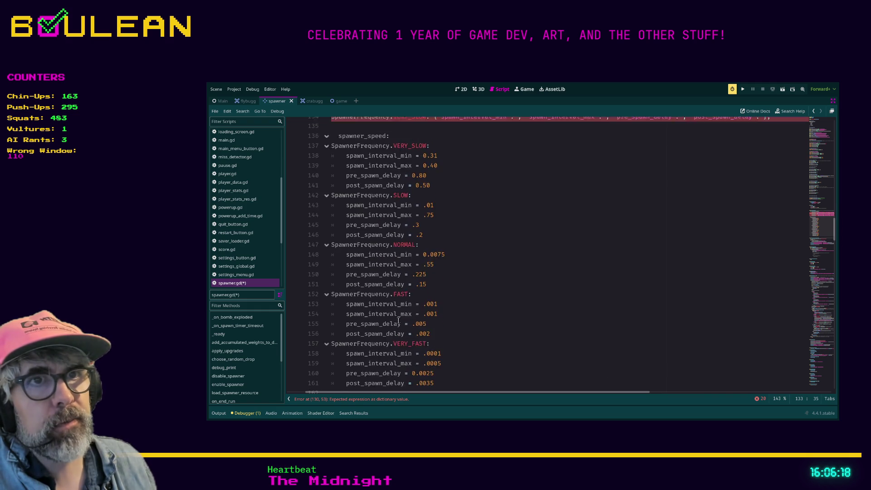
{"action": "scroll", "coordinate": [453, 249], "scroll_direction": "up", "scroll_amount": 2}
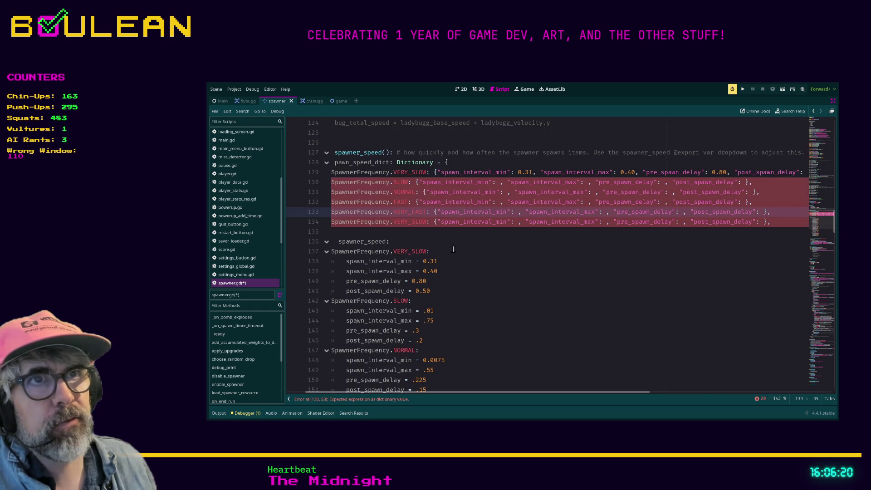
Delete the leftover duplicate VERY_SLOW line at the end of the dictionary.
{"action": "left_click", "coordinate": [379, 233]}
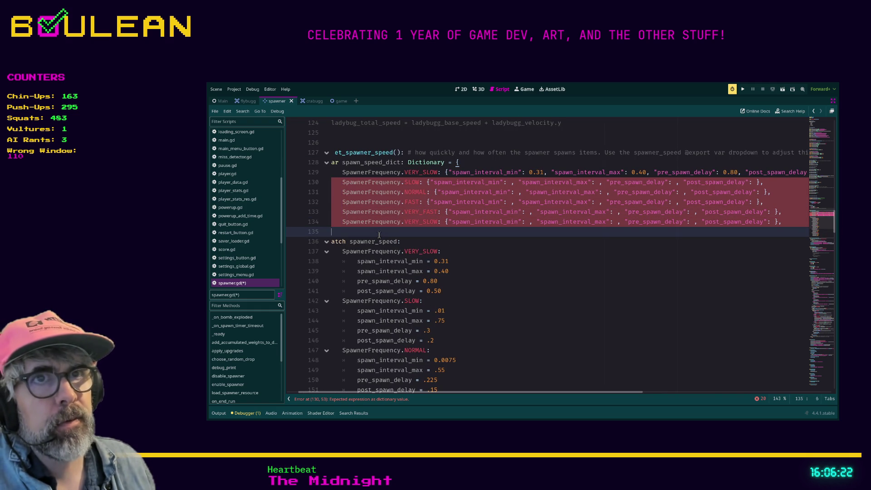
{"action": "key", "text": "Up"}
{"action": "key", "text": "shift+Home"}
{"action": "key", "text": "BackSpace"}
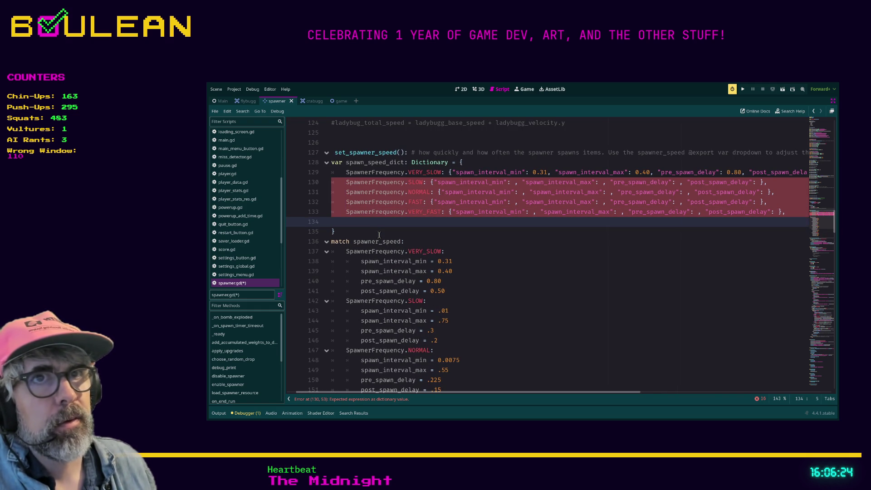
Fill the SLOW entry with spawn intervals .01 and 0.75 and pre_spawn_delay 0.3.
{"action": "left_click", "coordinate": [516, 182]}
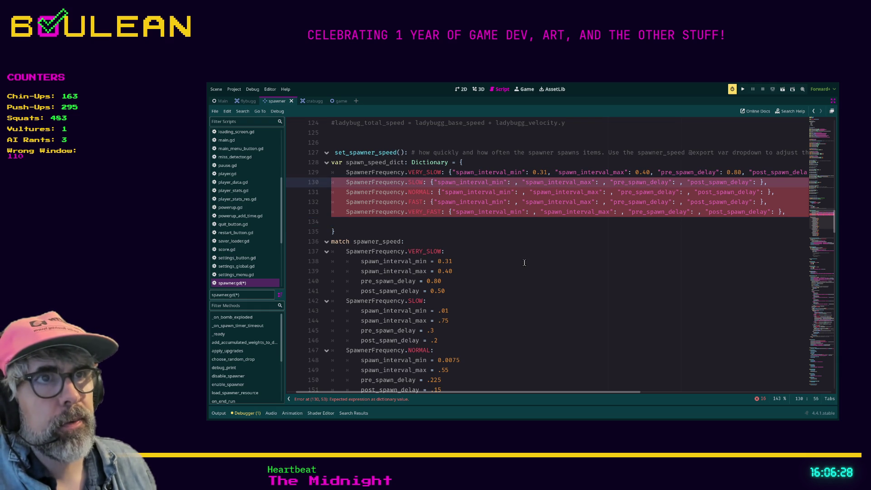
{"action": "type", "text": ".01"}
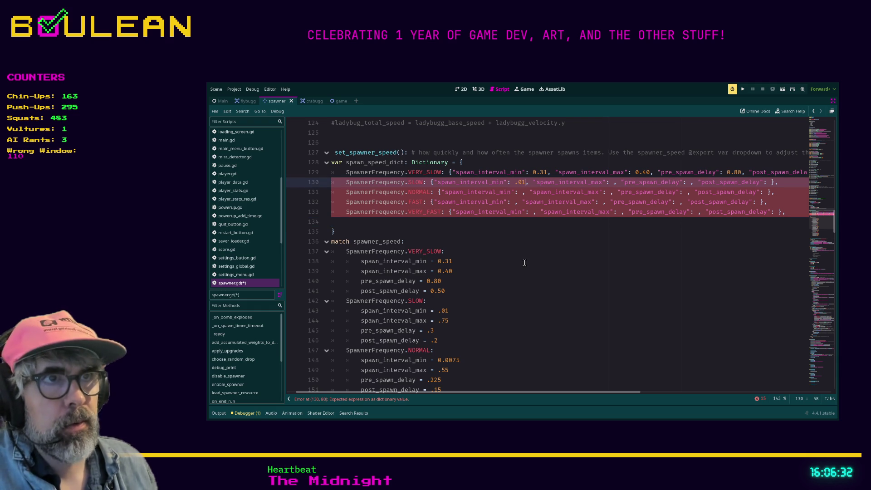
{"action": "key", "text": "Right"}
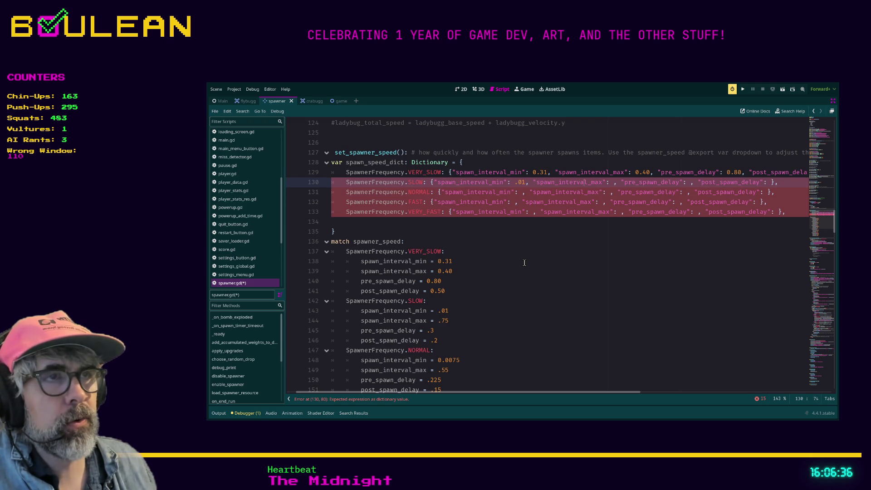
{"action": "key", "text": "Right"}
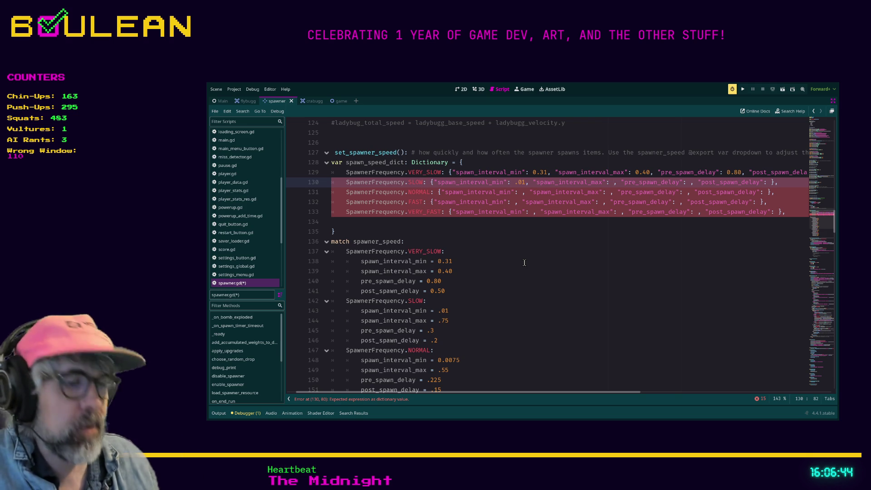
{"action": "type", "text": "0.40"}
{"action": "key", "text": "Right"}
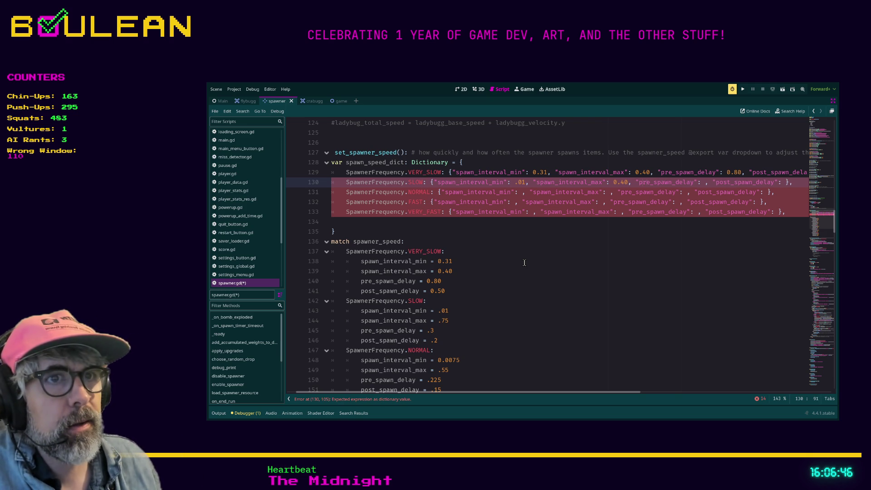
{"action": "key", "text": "Left"}
{"action": "key", "text": "Left"}
{"action": "key", "text": "Left"}
{"action": "key", "text": "Left"}
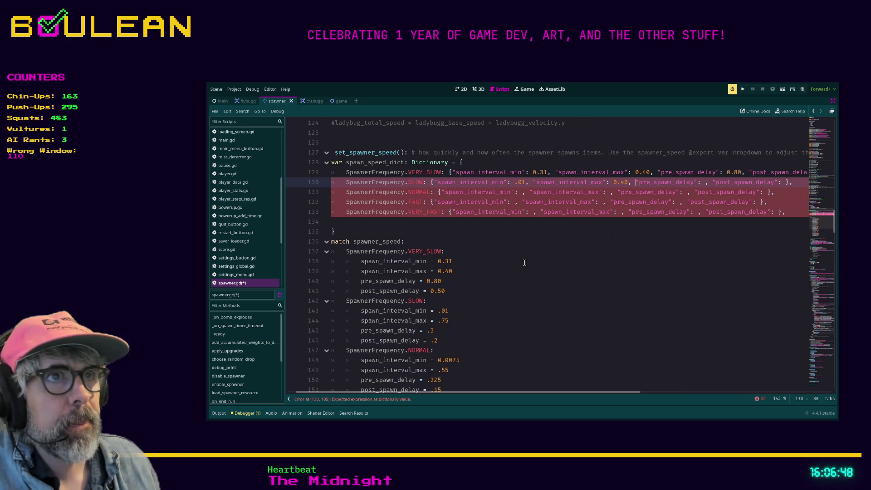
{"action": "key", "text": "BackSpace"}
{"action": "key", "text": "BackSpace"}
{"action": "type", "text": "75"}
{"action": "key", "text": "Right"}
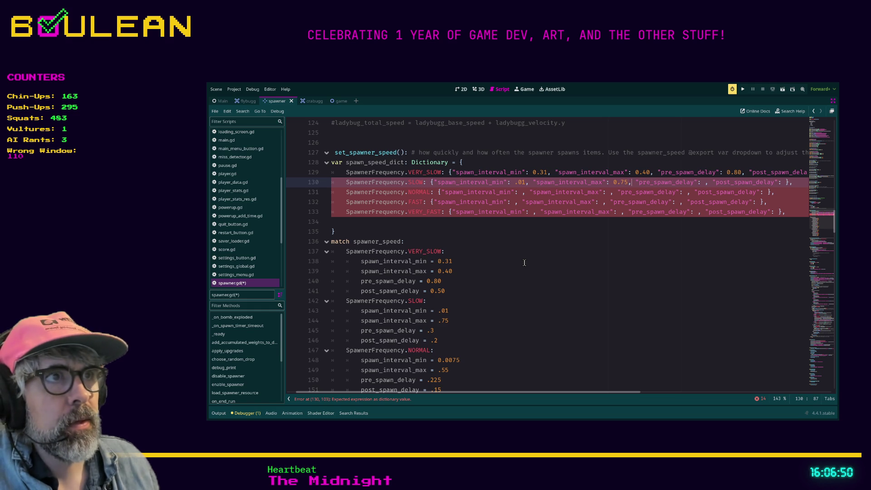
{"action": "key", "text": "Right"}
{"action": "key", "text": "Right"}
{"action": "key", "text": "Right"}
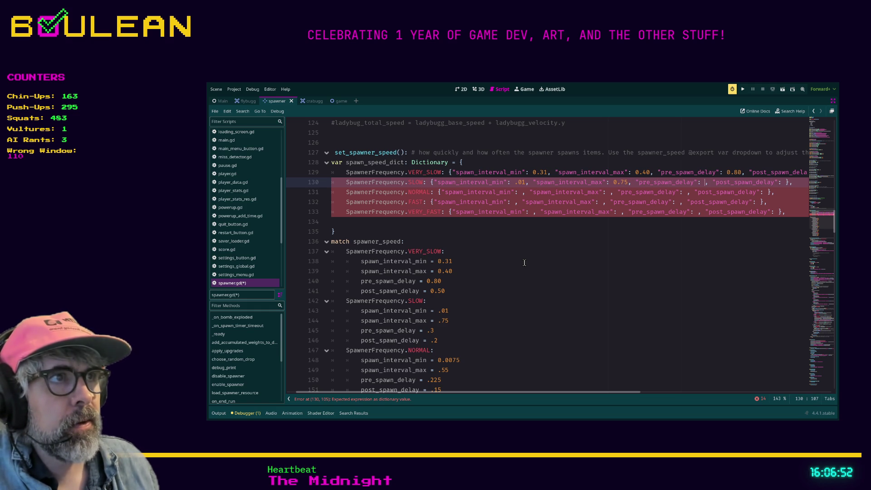
{"action": "type", "text": "0.3"}
{"action": "key", "text": "Right"}
{"action": "key", "text": "Right"}
{"action": "key", "text": "Right"}
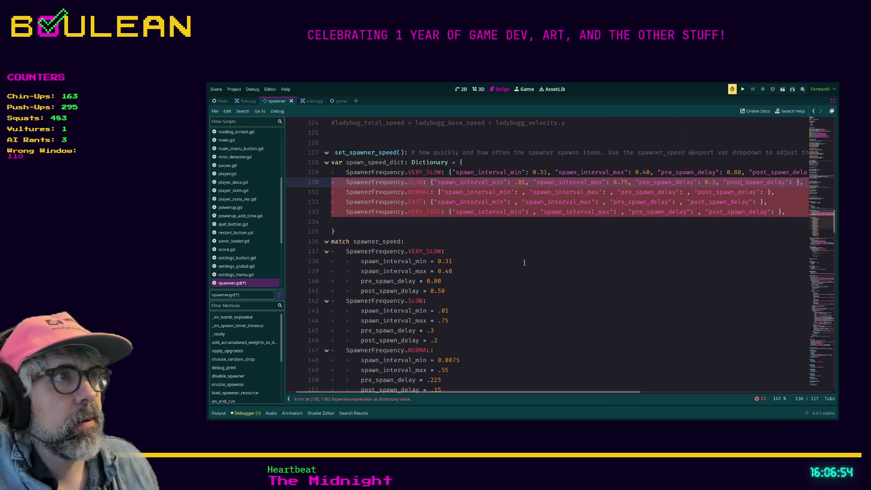
{"action": "key", "text": "Right"}
{"action": "key", "text": "Right"}
{"action": "key", "text": "Right"}
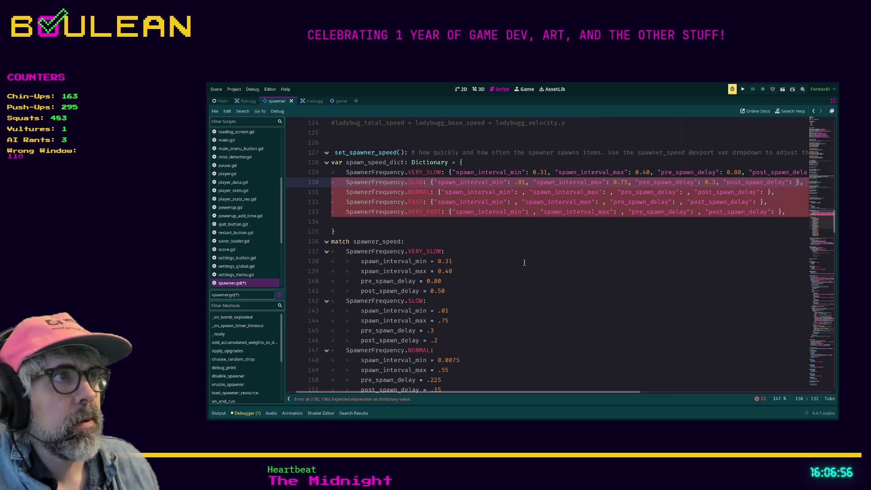
Finish the previous 0.2 value and enter 0.0075 as NORMAL's spawn_interval_min.
{"action": "type", "text": "0.2"}
{"action": "key", "text": "Down"}
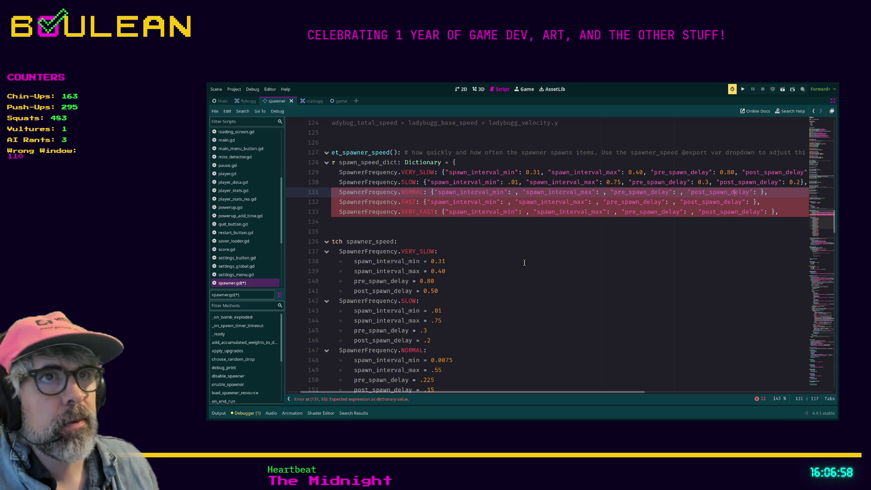
{"action": "key", "text": "Left"}
{"action": "key", "text": "Left"}
{"action": "key", "text": "Left"}
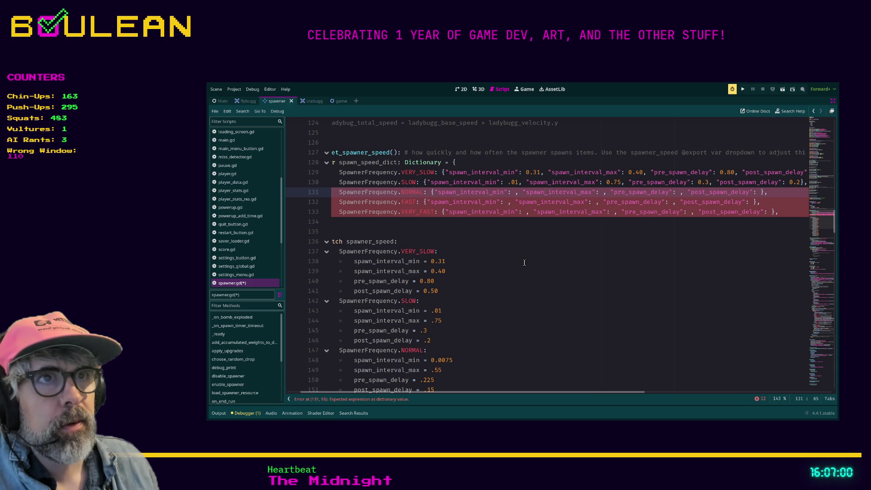
{"action": "key", "text": "Left"}
{"action": "key", "text": "Left"}
{"action": "key", "text": "Left"}
{"action": "key", "text": "Right"}
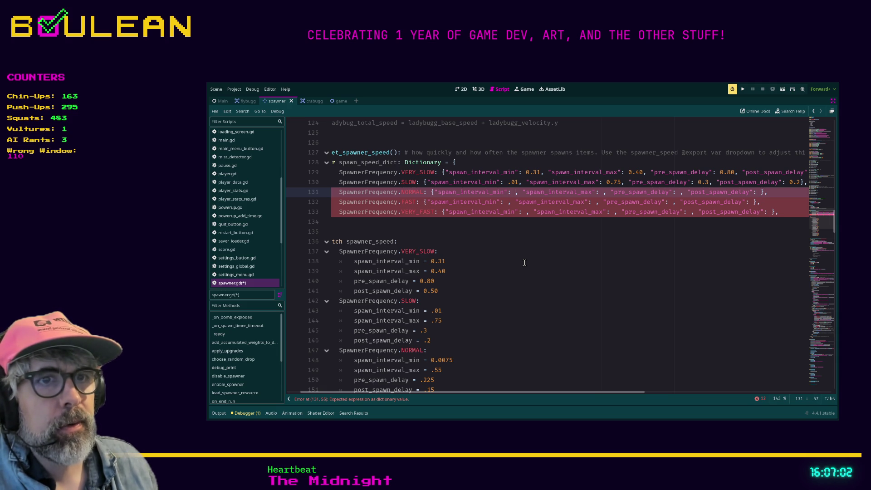
{"action": "type", "text": "0.007"}
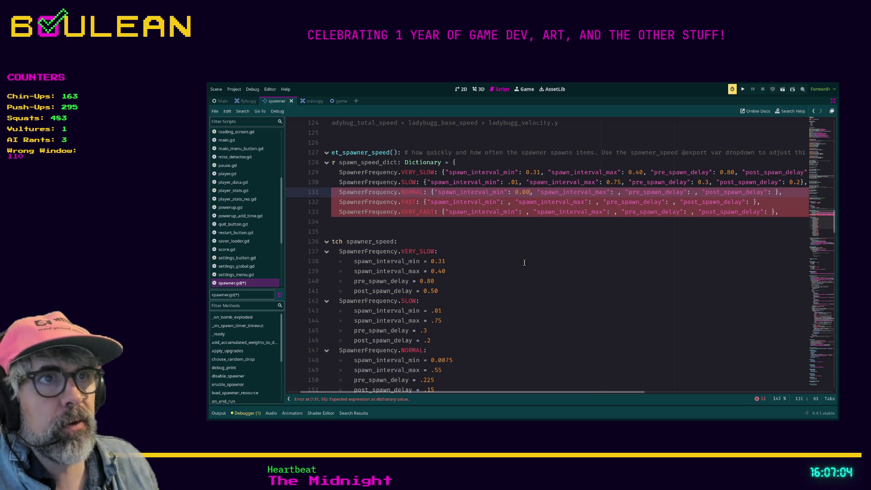
{"action": "type", "text": "5"}
{"action": "key", "text": "Right"}
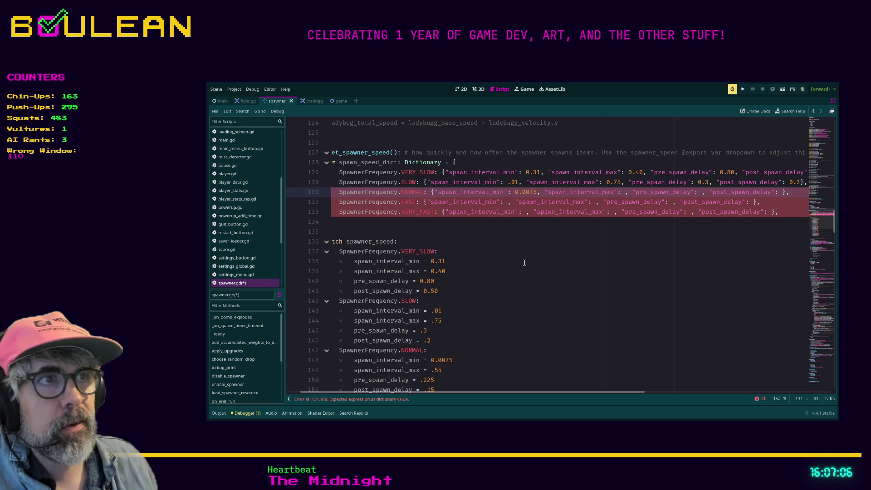
Enter 0.55, 0.225 and 0.15 as NORMAL's remaining timing values.
{"action": "type", "text": "0.55"}
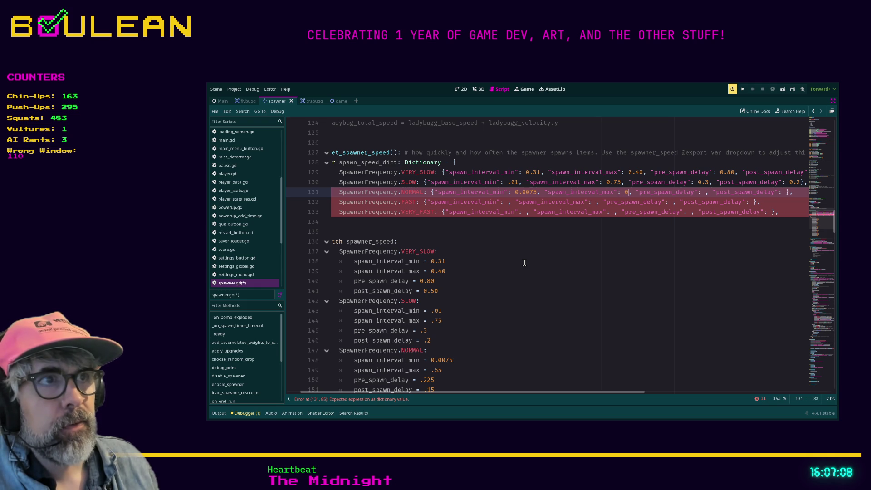
{"action": "key", "text": "Right"}
{"action": "key", "text": "Right"}
{"action": "key", "text": "Right"}
{"action": "key", "text": "Right"}
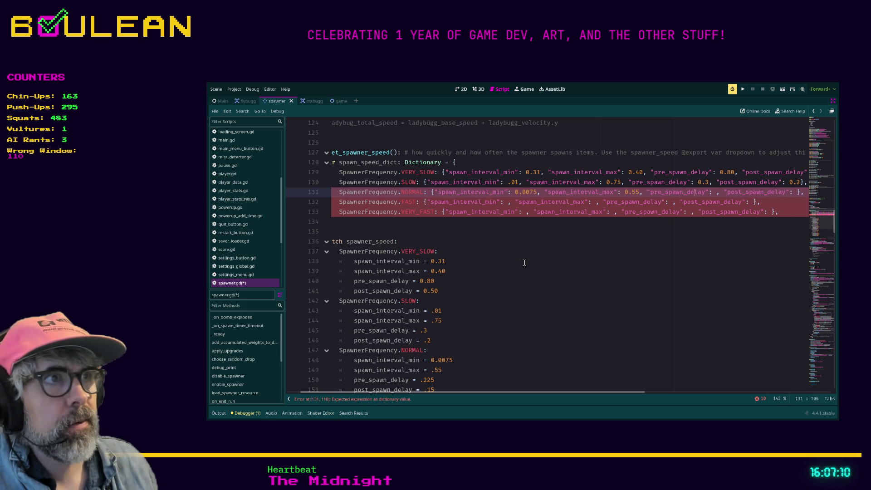
{"action": "type", "text": "0.225"}
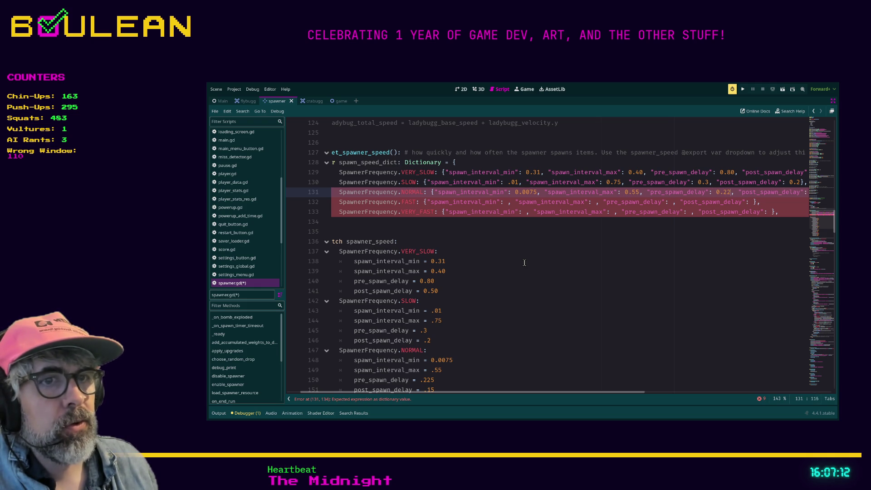
{"action": "key", "text": "Right"}
{"action": "key", "text": "Right"}
{"action": "key", "text": "Right"}
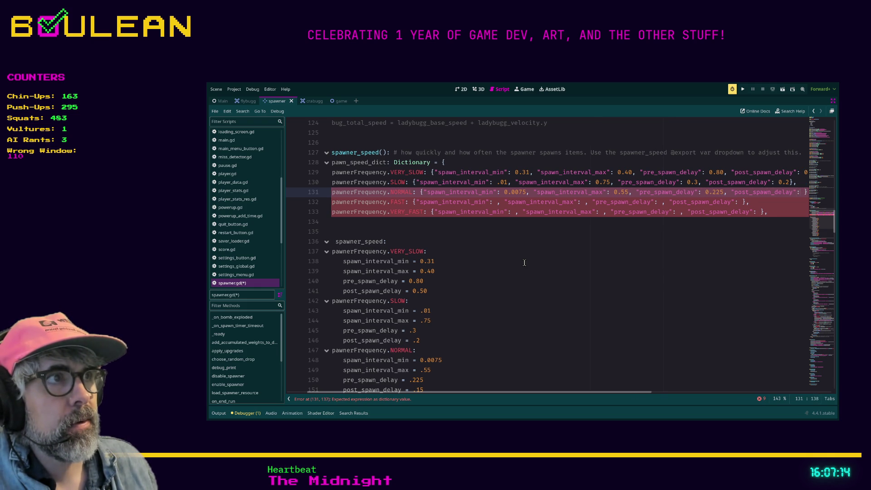
{"action": "type", "text": "0.15"}
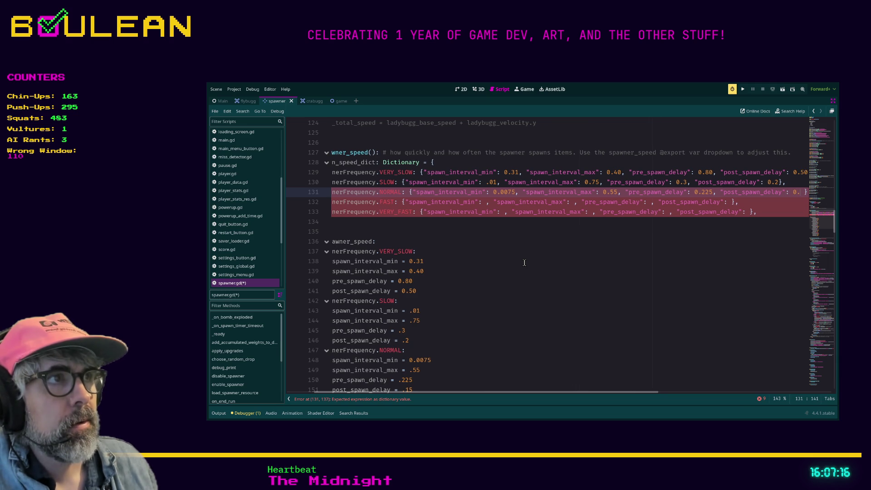
{"action": "key", "text": "Down"}
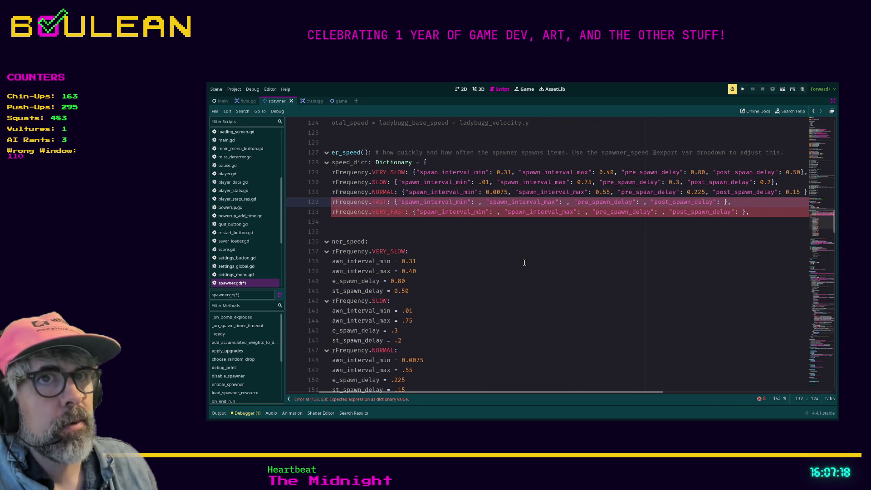
{"action": "key", "text": "Home"}
Set FAST's spawn_interval_min to 0.001 after checking the old FAST match value.
{"action": "left_click", "coordinate": [499, 205]}
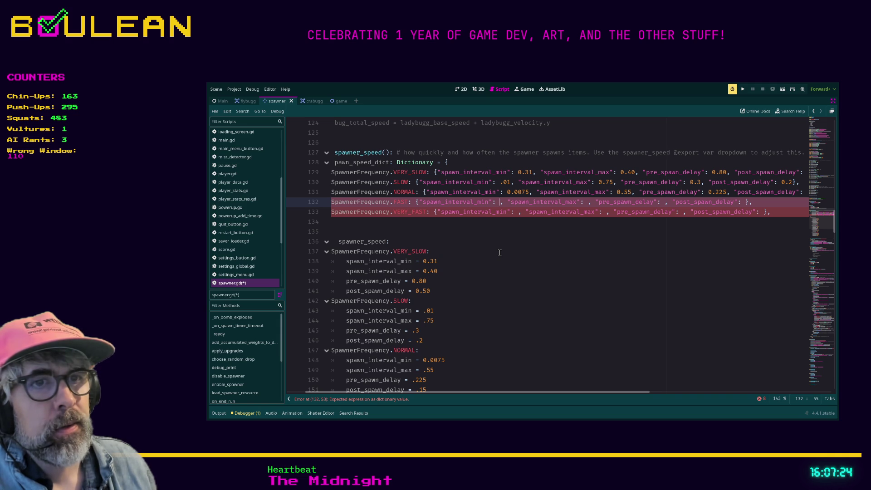
{"action": "type", "text": "0.00"}
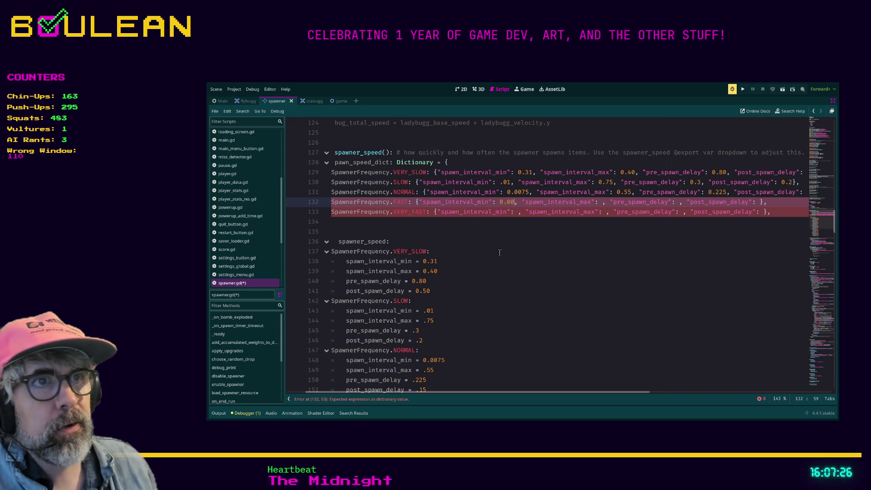
{"action": "scroll", "coordinate": [499, 252], "scroll_direction": "down", "scroll_amount": 3}
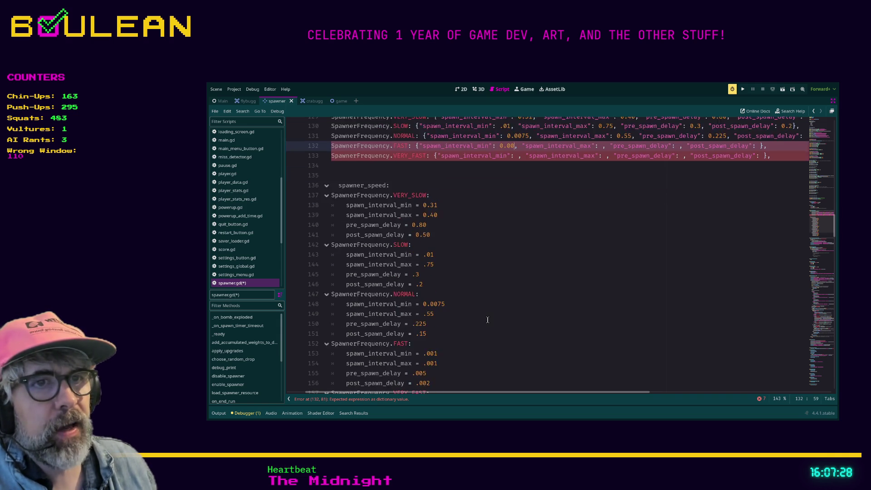
{"action": "double_click", "coordinate": [430, 320]}
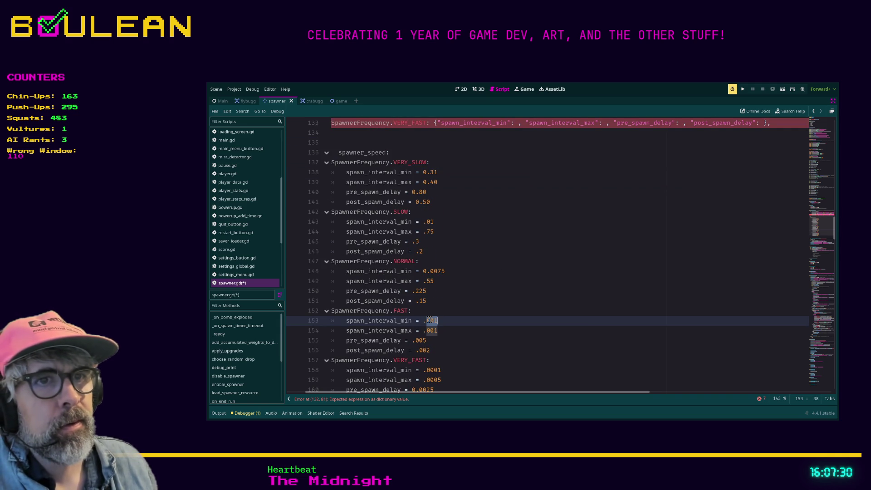
{"action": "scroll", "coordinate": [494, 313], "scroll_direction": "up", "scroll_amount": 1}
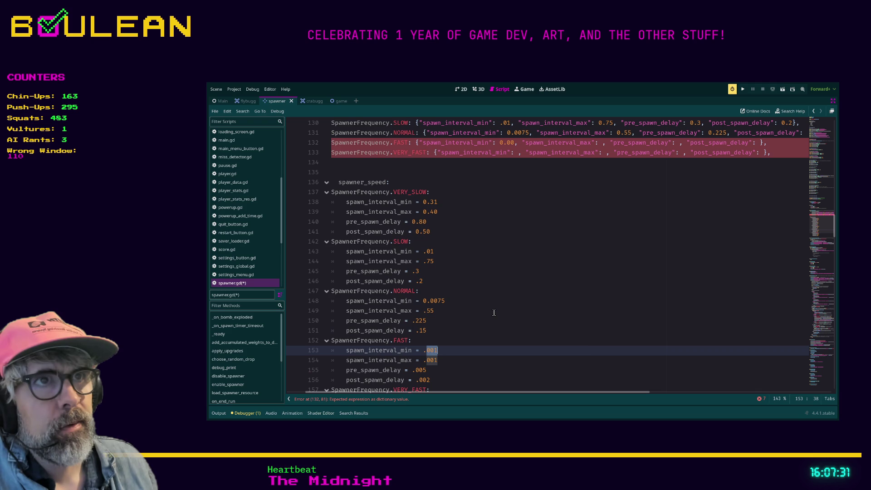
{"action": "left_click", "coordinate": [514, 142]}
{"action": "key", "text": "BackSpace"}
{"action": "key", "text": "BackSpace"}
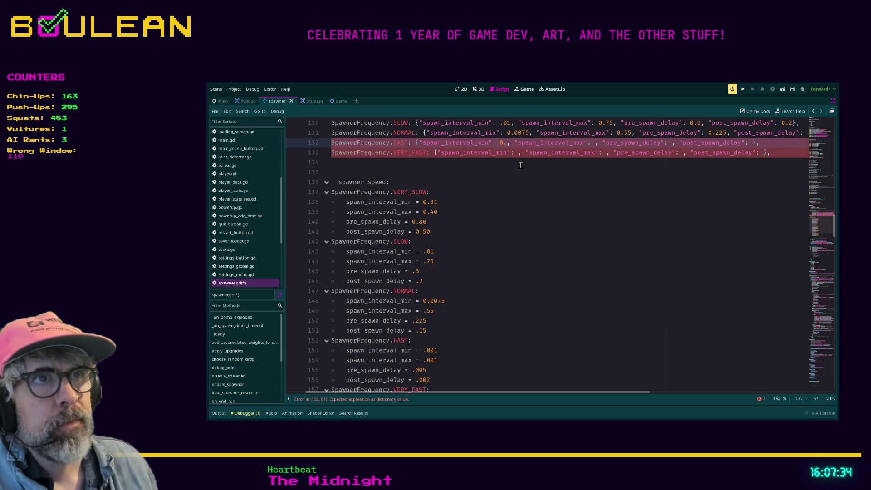
{"action": "type", "text": "002"}
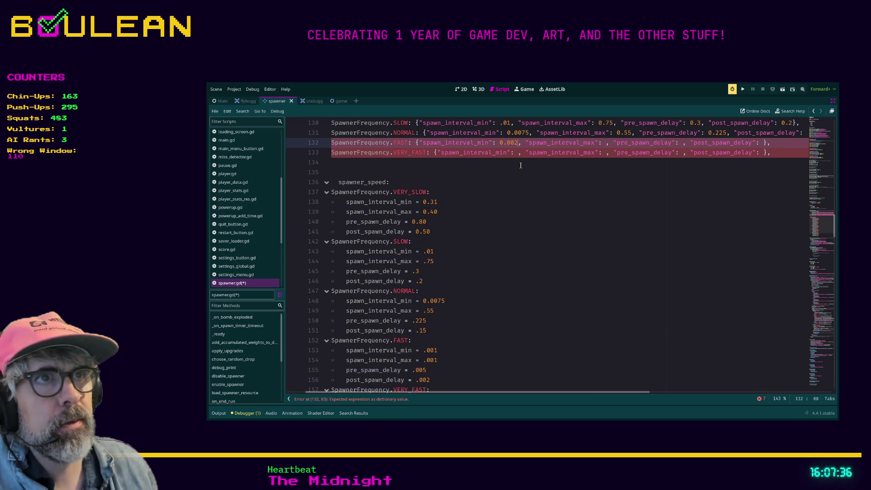
{"action": "type", "text": "1"}
Enter 0.001, 0.005 and 0.002 as FAST's remaining timing values.
{"action": "key", "text": "Right"}
{"action": "key", "text": "Right"}
{"action": "key", "text": "Right"}
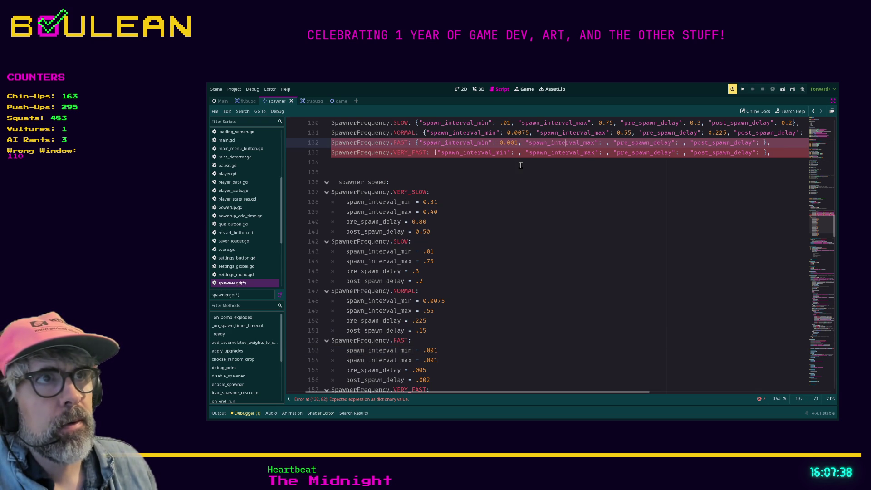
{"action": "type", "text": "0.001"}
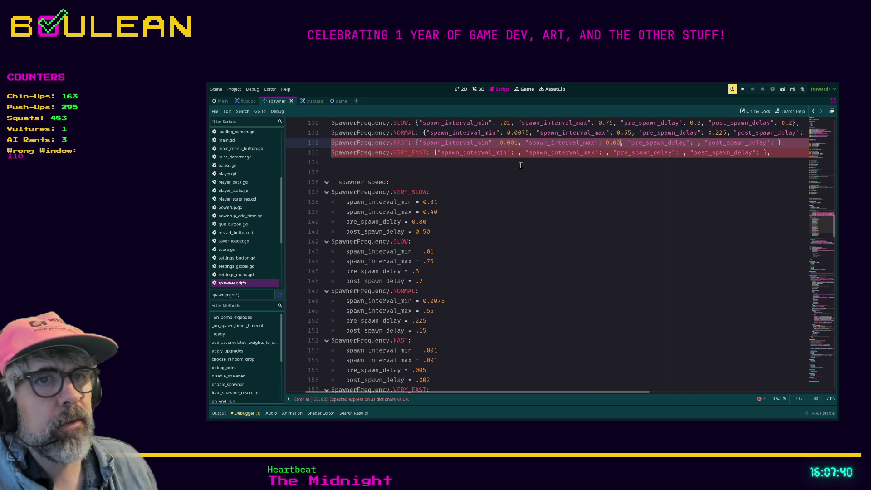
{"action": "key", "text": "Right"}
{"action": "key", "text": "Right"}
{"action": "key", "text": "Right"}
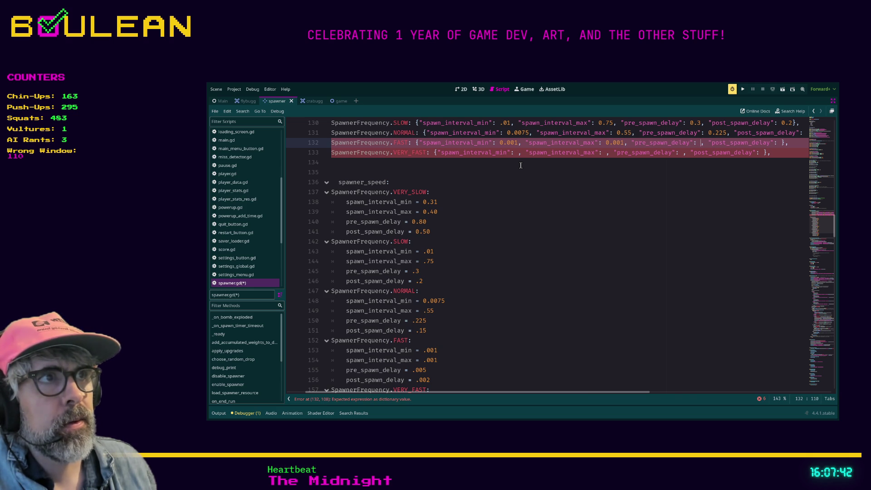
{"action": "key", "text": "Right"}
{"action": "key", "text": "Right"}
{"action": "key", "text": "Right"}
{"action": "type", "text": "0.005"}
{"action": "key", "text": "Right"}
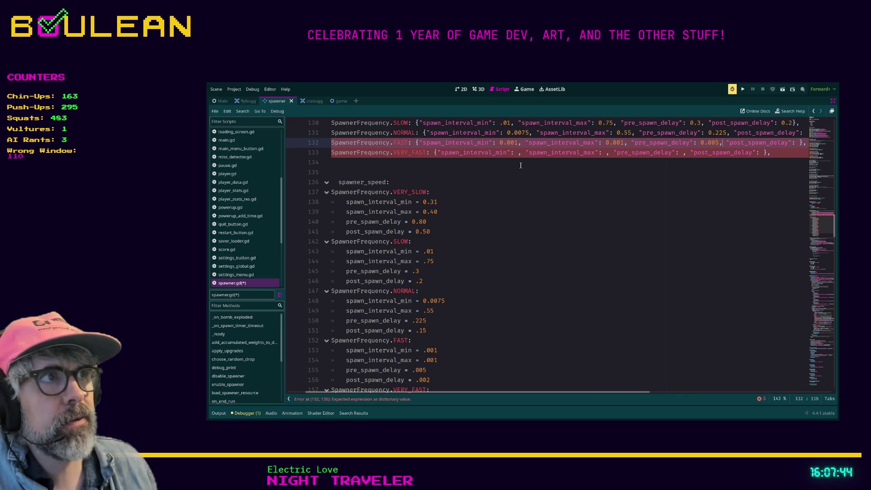
{"action": "key", "text": "Right"}
{"action": "key", "text": "Right"}
{"action": "key", "text": "Right"}
{"action": "type", "text": "0.002"}
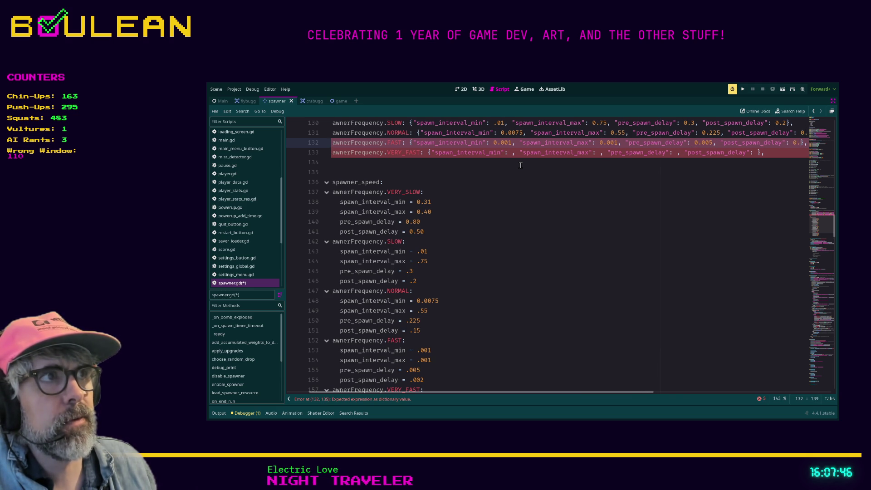
{"action": "key", "text": "Down"}
{"action": "key", "text": "Left"}
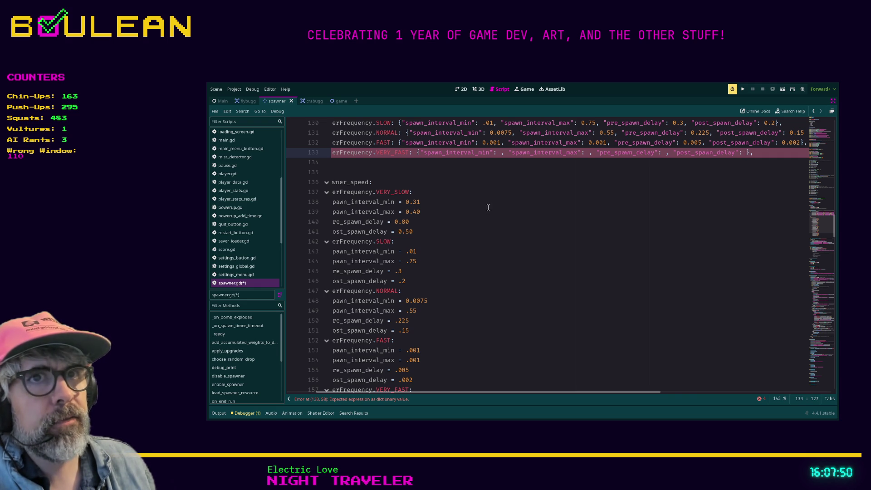
Fold the old VERY_SLOW, SLOW, NORMAL and FAST match branches.
{"action": "left_click", "coordinate": [327, 192]}
{"action": "left_click", "coordinate": [327, 202]}
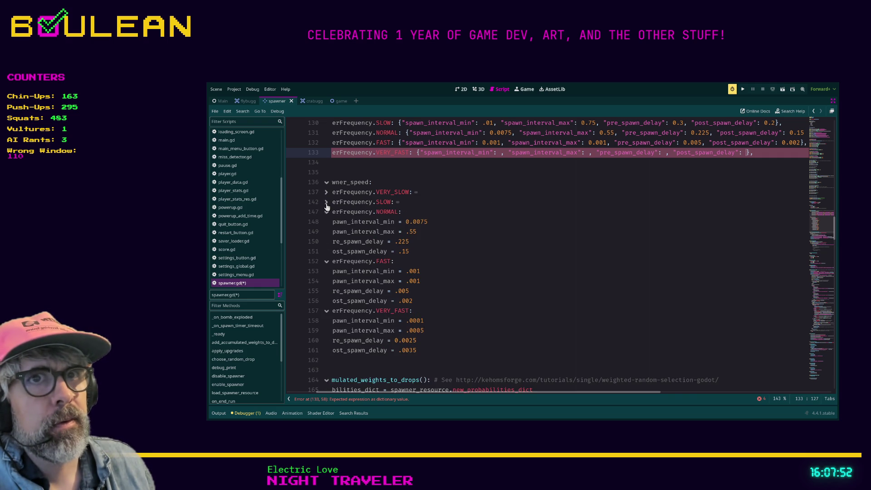
{"action": "left_click", "coordinate": [326, 212]}
{"action": "left_click", "coordinate": [327, 223]}
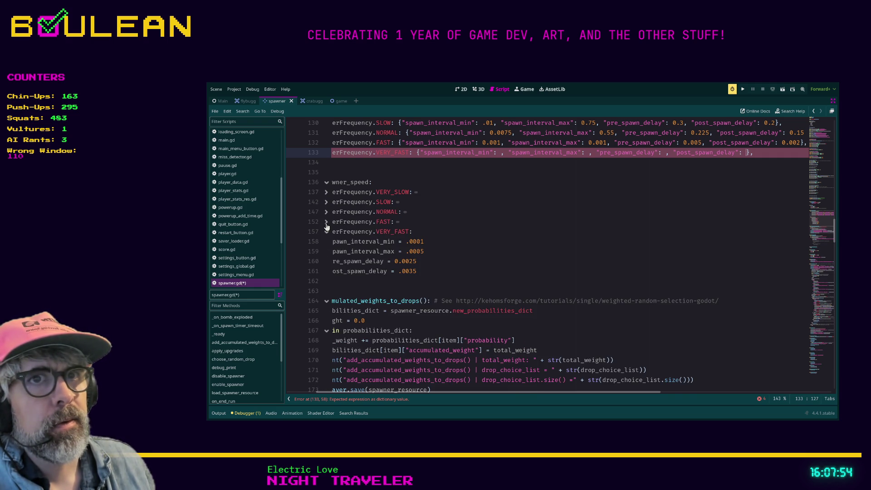
Enter 0.0001, 0.0005, 0.0025 and 0.0035 into the VERY_FAST entry.
{"action": "left_click", "coordinate": [499, 153]}
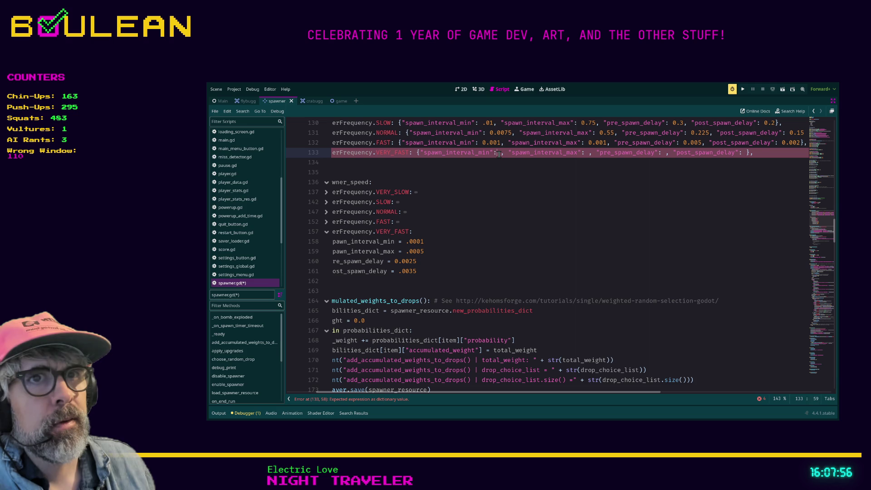
{"action": "type", "text": "0.000"}
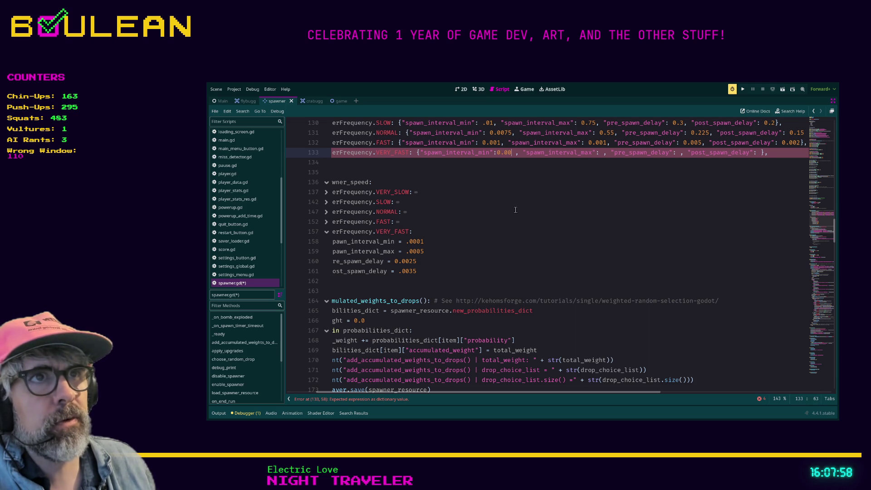
{"action": "type", "text": "1"}
{"action": "key", "text": "Delete"}
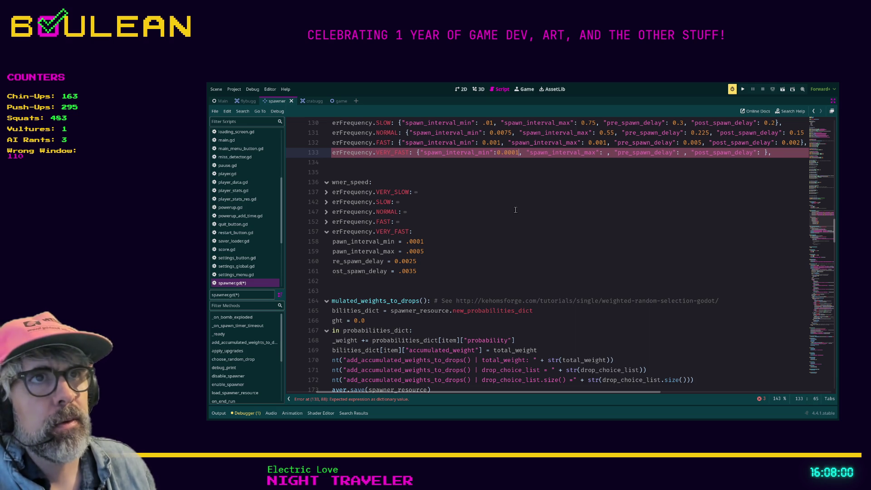
{"action": "key", "text": "Left"}
{"action": "key", "text": "Left"}
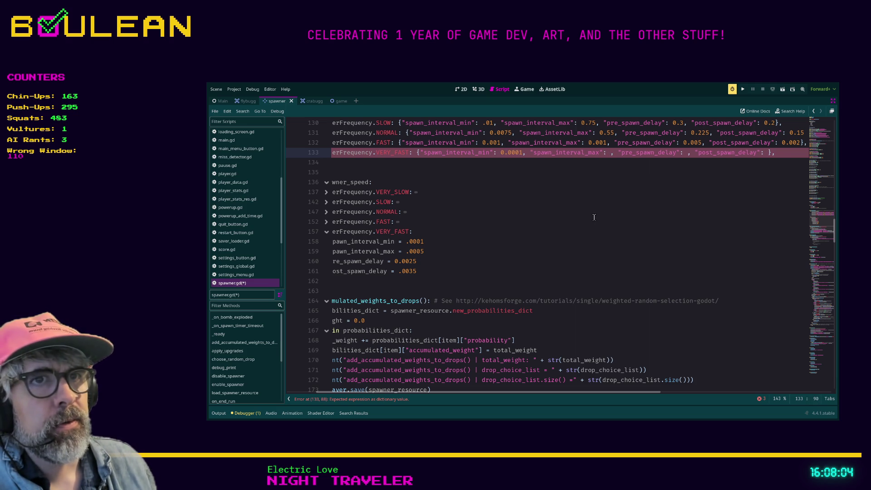
{"action": "type", "text": "0.0005"}
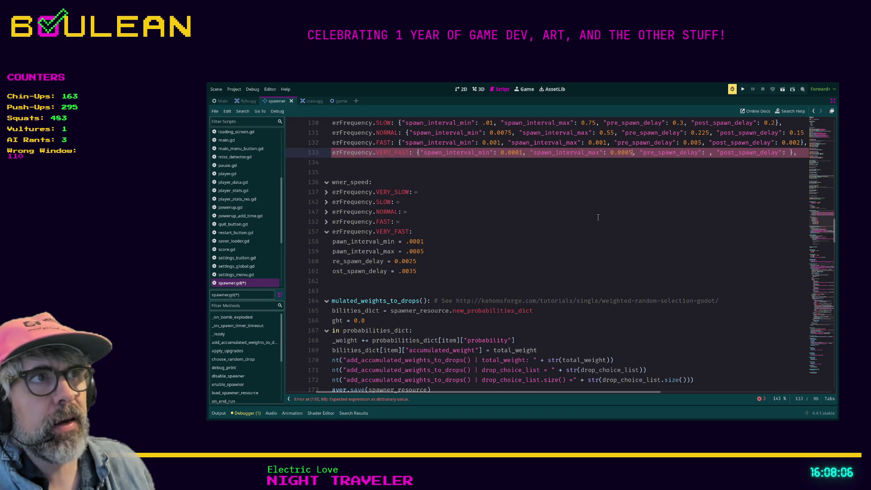
{"action": "left_click", "coordinate": [708, 153]}
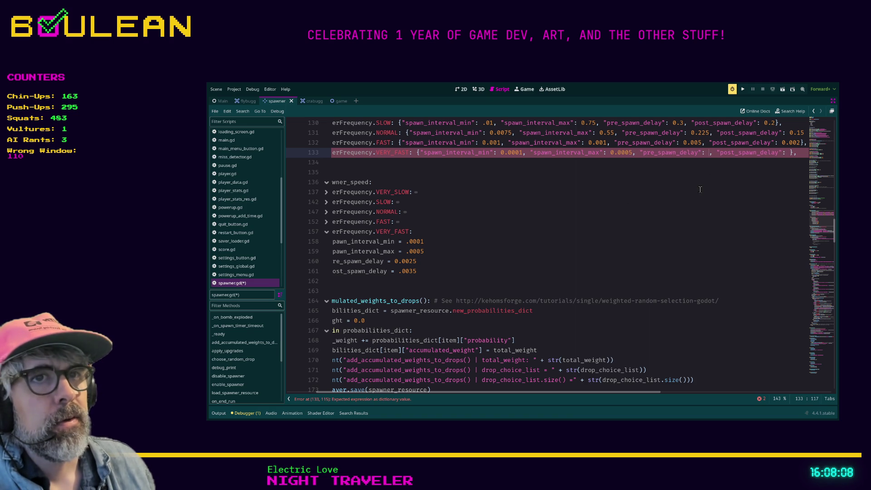
{"action": "type", "text": "0.0025"}
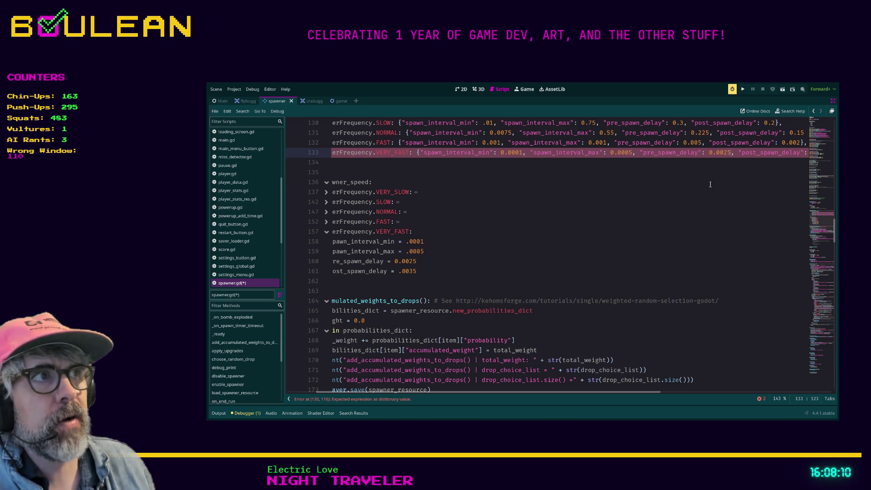
{"action": "left_click_drag", "start_coordinate": [583, 393], "coordinate": [608, 393]}
{"action": "left_click", "coordinate": [769, 153]}
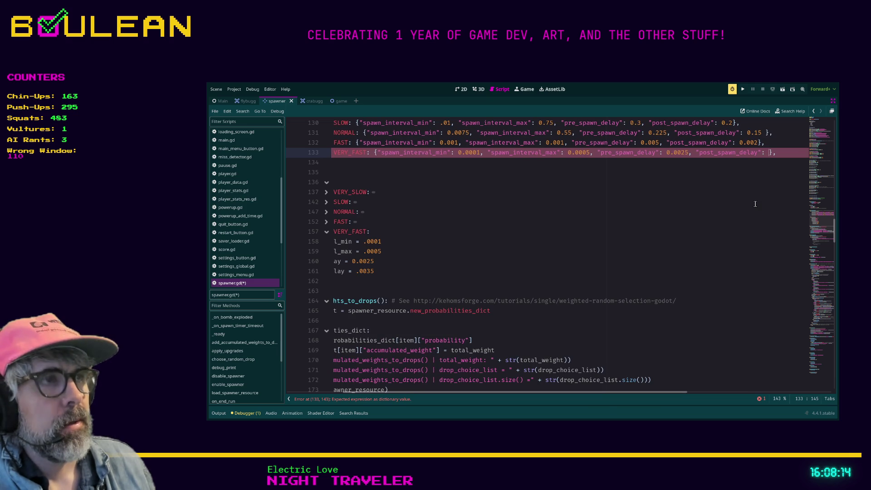
{"action": "type", "text": "0.0035"}
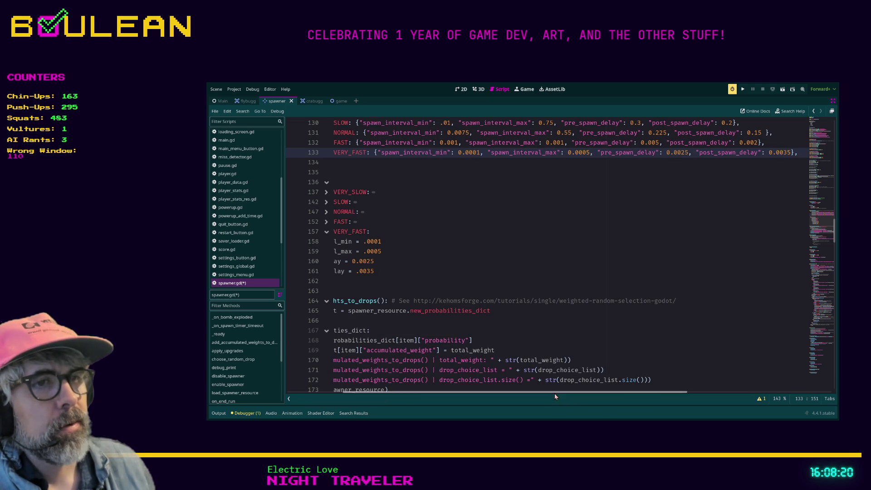
{"action": "left_click_drag", "start_coordinate": [557, 397], "coordinate": [468, 397]}
Scroll back up and unfold the old VERY_SLOW and SLOW match cases.
{"action": "scroll", "coordinate": [545, 228], "scroll_direction": "up", "scroll_amount": 2}
{"action": "scroll", "coordinate": [546, 228], "scroll_direction": "up", "scroll_amount": 1}
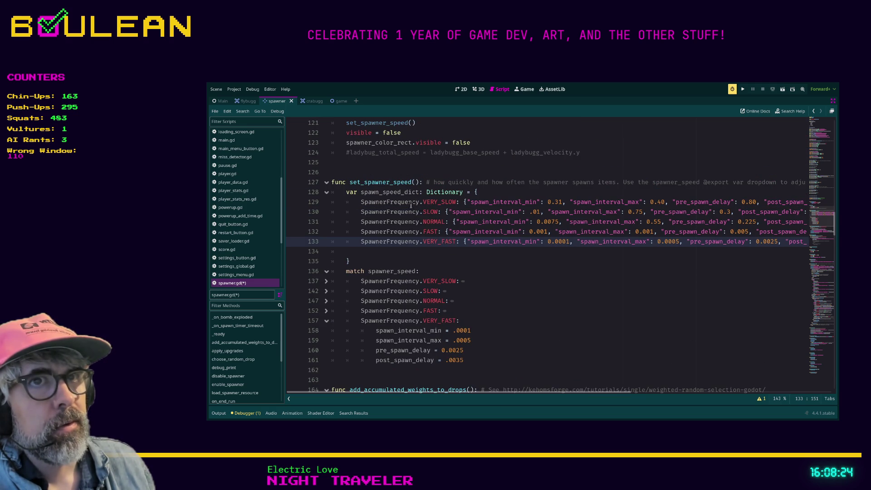
{"action": "left_click", "coordinate": [327, 194]}
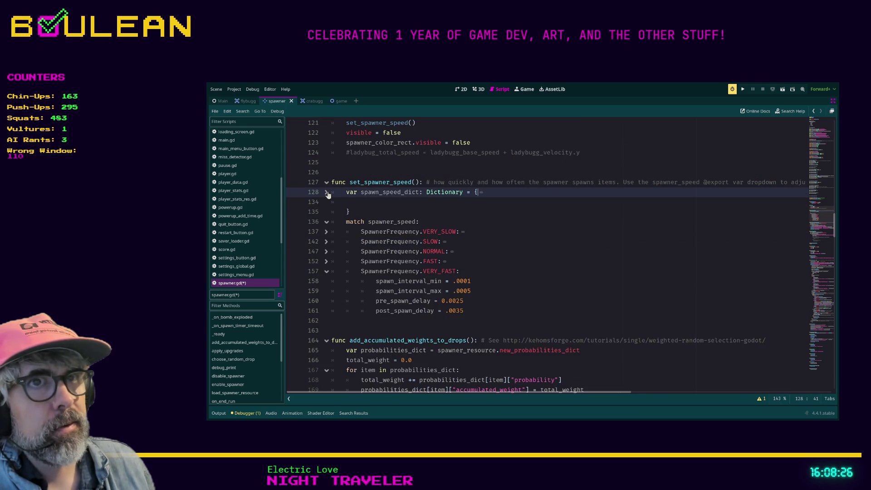
{"action": "left_click", "coordinate": [327, 194]}
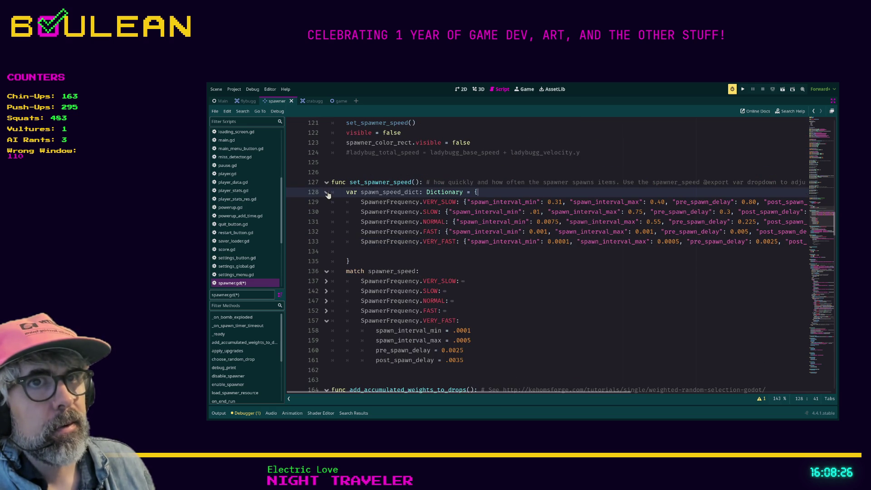
{"action": "left_click", "coordinate": [327, 282]}
{"action": "left_click", "coordinate": [326, 330]}
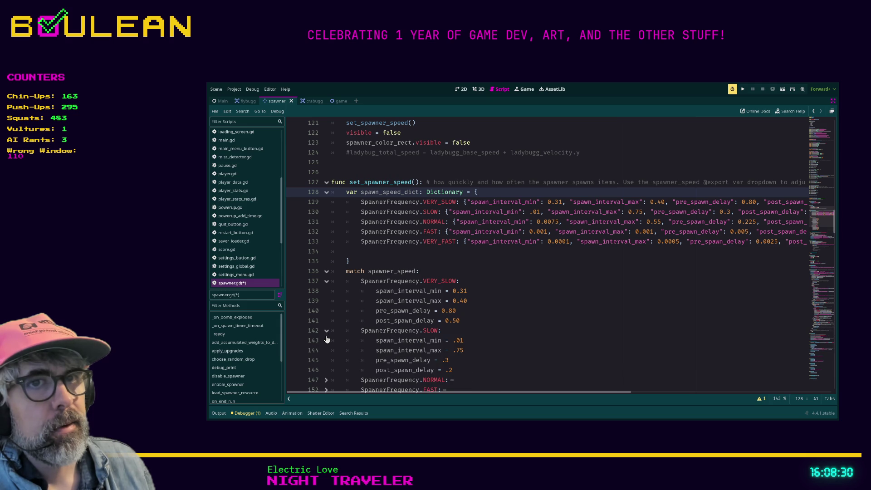
Unfold the NORMAL and FAST match cases to reveal their spawn values.
{"action": "scroll", "coordinate": [330, 358], "scroll_direction": "down", "scroll_amount": 1}
{"action": "left_click", "coordinate": [327, 351]}
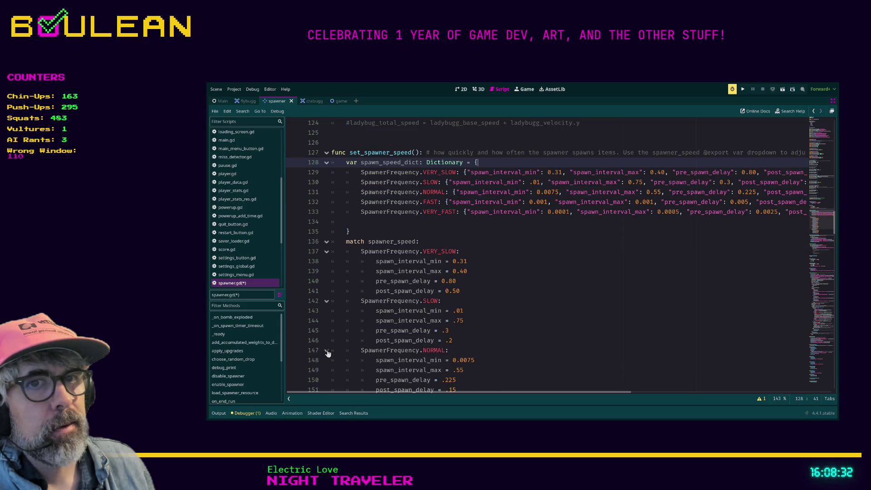
{"action": "scroll", "coordinate": [334, 352], "scroll_direction": "down", "scroll_amount": 1}
{"action": "left_click", "coordinate": [327, 357]}
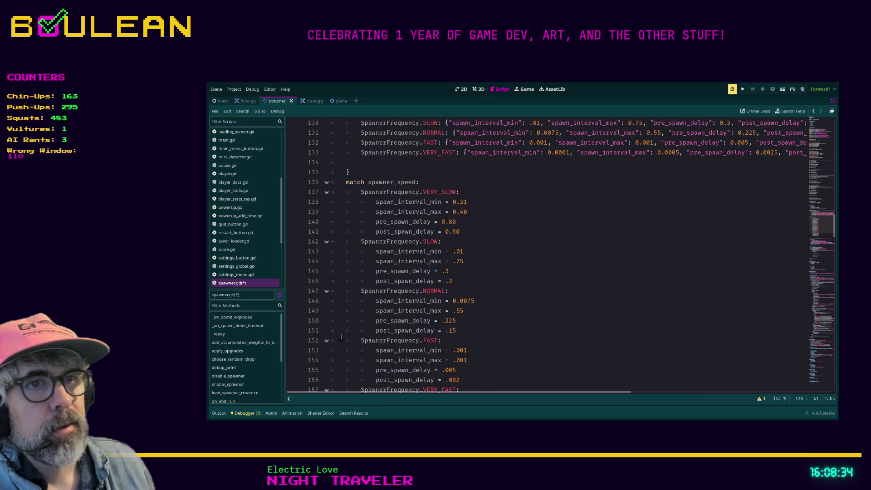
{"action": "scroll", "coordinate": [336, 349], "scroll_direction": "down", "scroll_amount": 2}
{"action": "scroll", "coordinate": [341, 336], "scroll_direction": "down", "scroll_amount": 2}
{"action": "scroll", "coordinate": [381, 320], "scroll_direction": "up", "scroll_amount": 6}
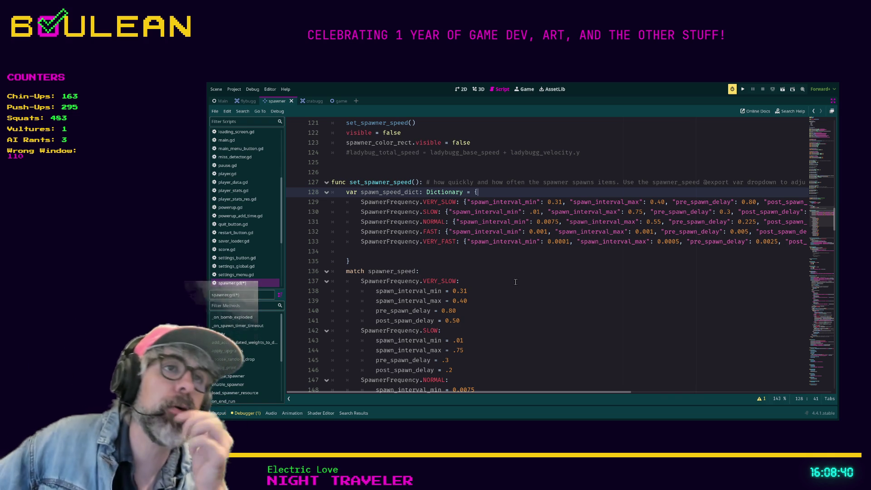
Highlight spawn_interval_min in each dictionary entry to compare occurrences.
{"action": "left_click", "coordinate": [494, 204]}
{"action": "double_click", "coordinate": [478, 212]}
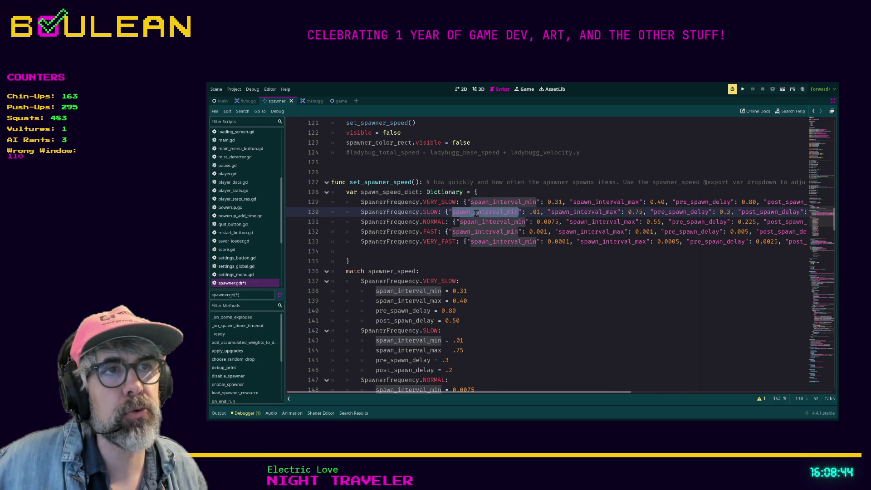
{"action": "double_click", "coordinate": [483, 223]}
{"action": "double_click", "coordinate": [484, 232]}
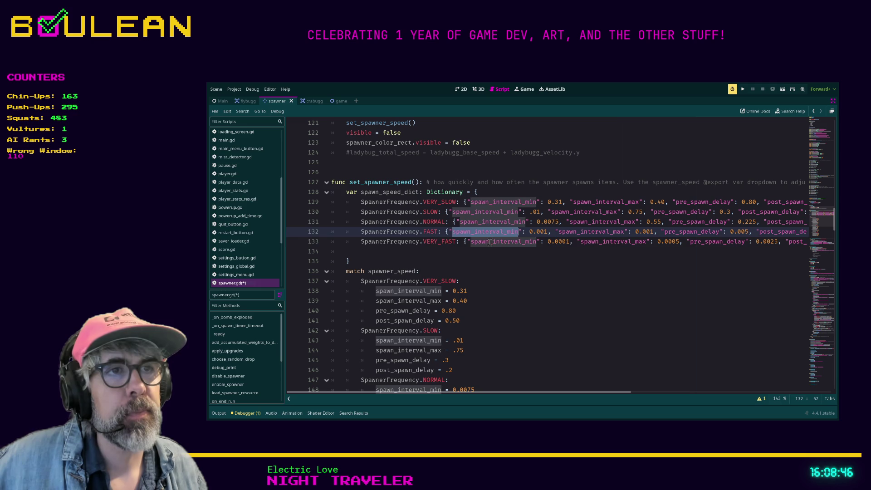
{"action": "double_click", "coordinate": [517, 242]}
Highlight spawn_interval_max across the entries, then spawn_interval_min again, to compare occurrences.
{"action": "double_click", "coordinate": [601, 241]}
{"action": "double_click", "coordinate": [593, 232]}
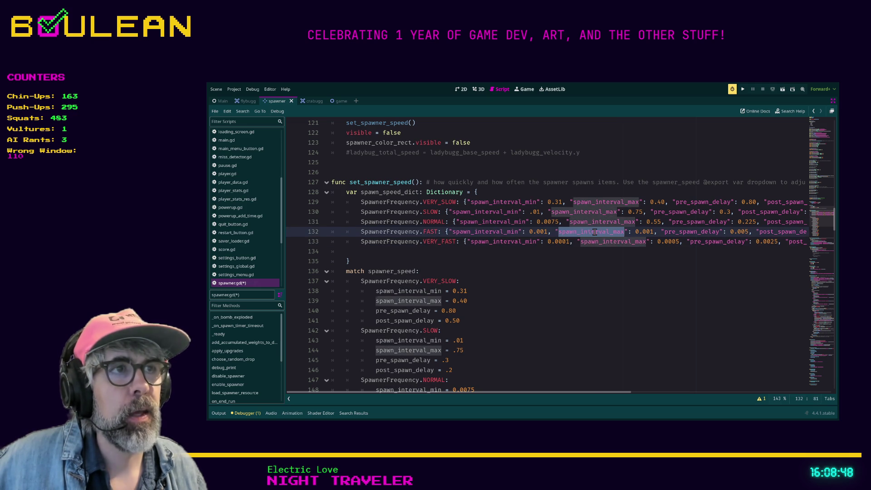
{"action": "left_click", "coordinate": [596, 221]}
{"action": "left_click", "coordinate": [596, 212]}
{"action": "double_click", "coordinate": [596, 203]}
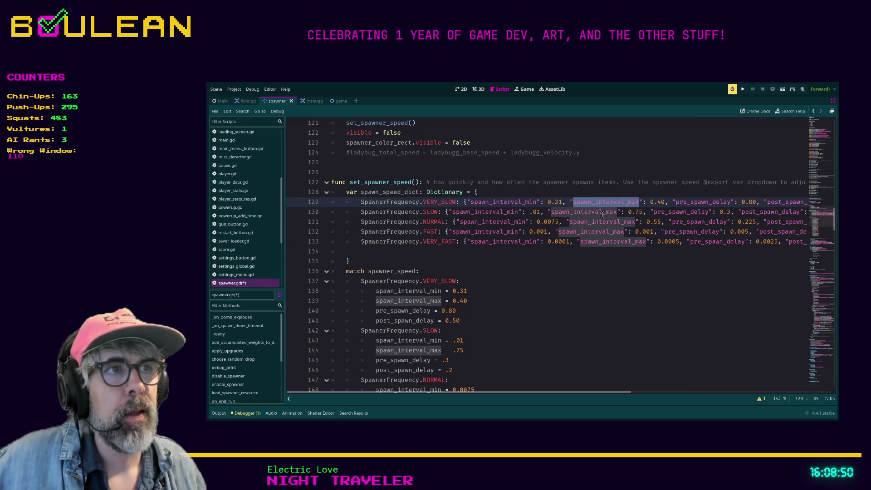
{"action": "left_click", "coordinate": [596, 241]}
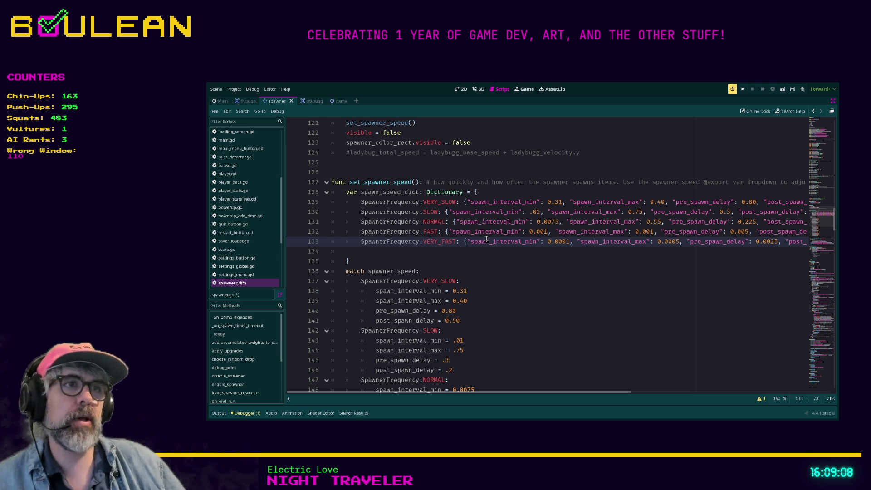
{"action": "double_click", "coordinate": [499, 202]}
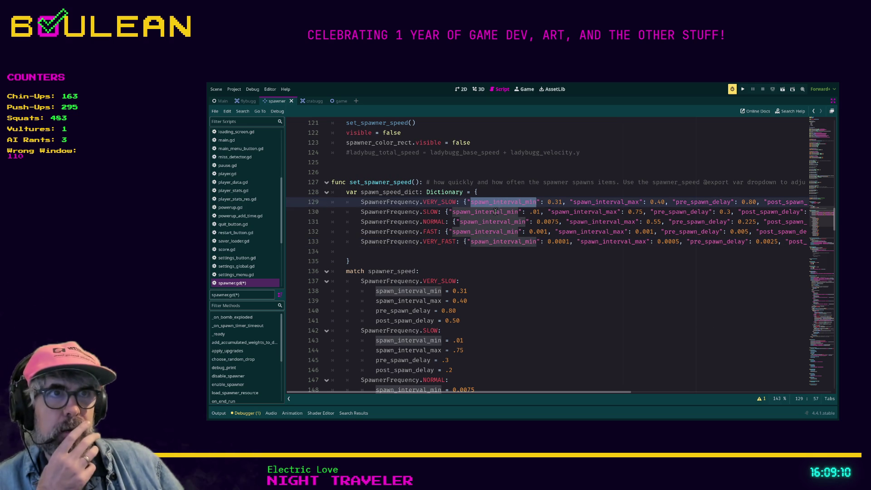
{"action": "left_click", "coordinate": [496, 211]}
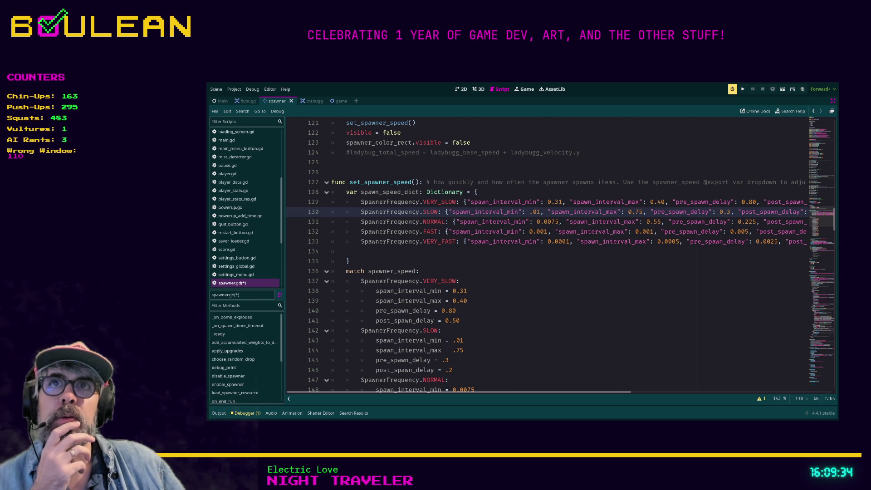
Add a bare StringName line below spawn_speed_dict and read the StringName class documentation.
{"action": "left_click", "coordinate": [375, 254]}
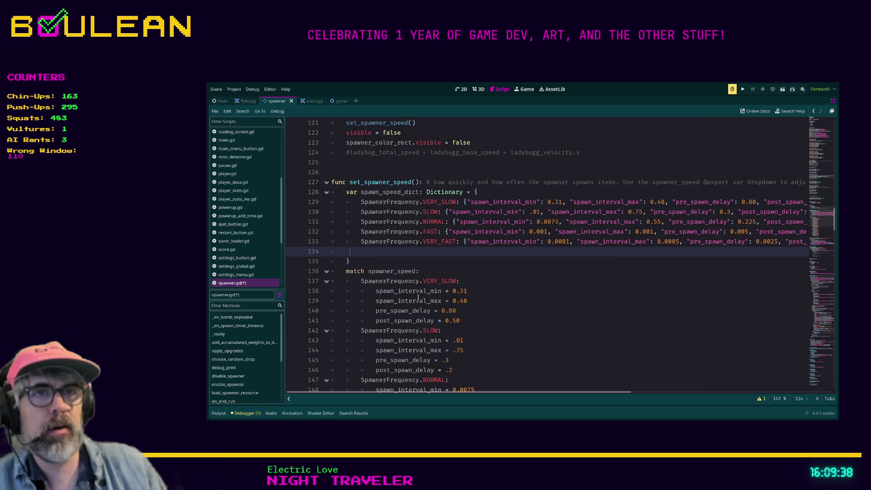
{"action": "key", "text": "Down"}
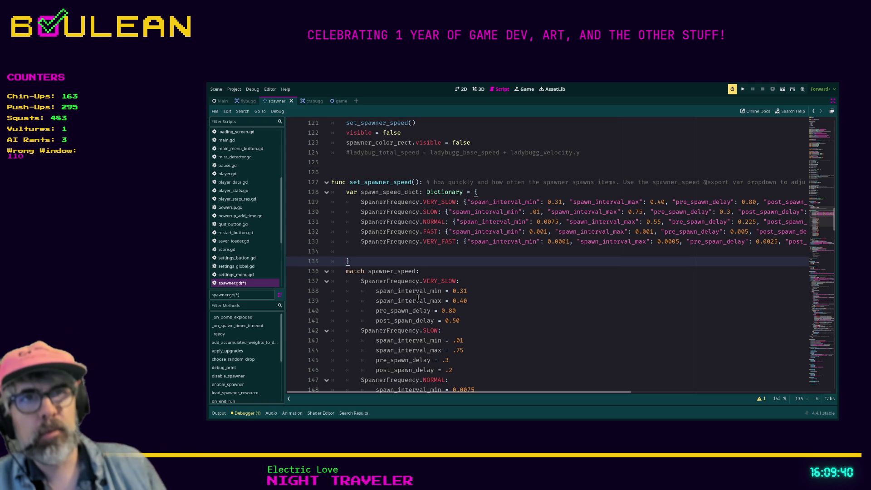
{"action": "key", "text": "Return"}
{"action": "type", "text": "String"}
{"action": "left_click", "coordinate": [410, 290]}
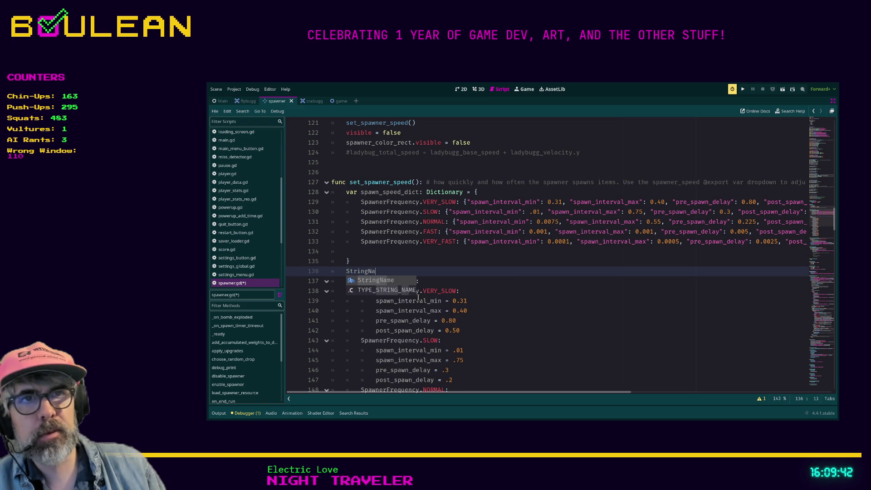
{"action": "left_click", "coordinate": [364, 272], "text": "ctrl"}
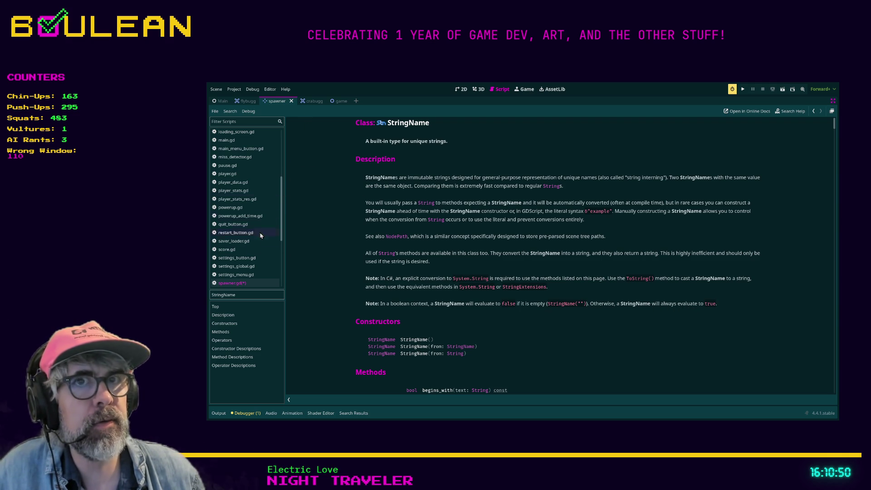
{"action": "left_click", "coordinate": [236, 275]}
Back in spawner.gd, delete the stray StringName line.
{"action": "left_click", "coordinate": [232, 283]}
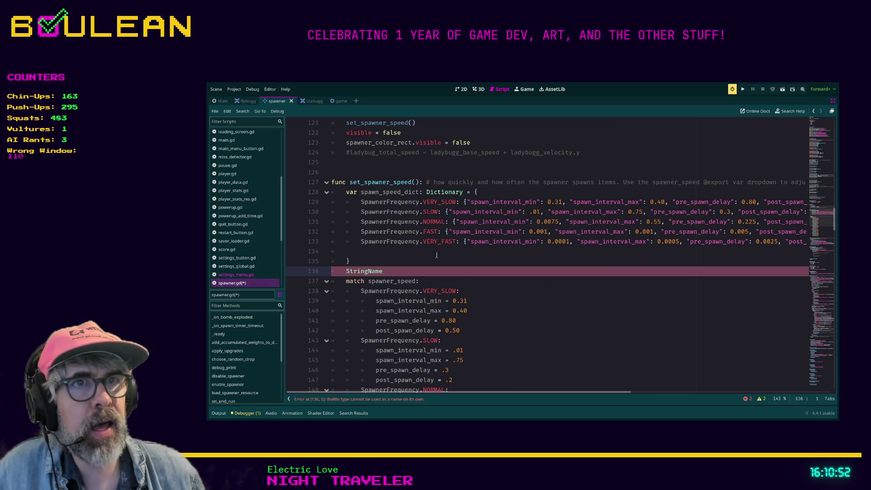
{"action": "left_click", "coordinate": [466, 276]}
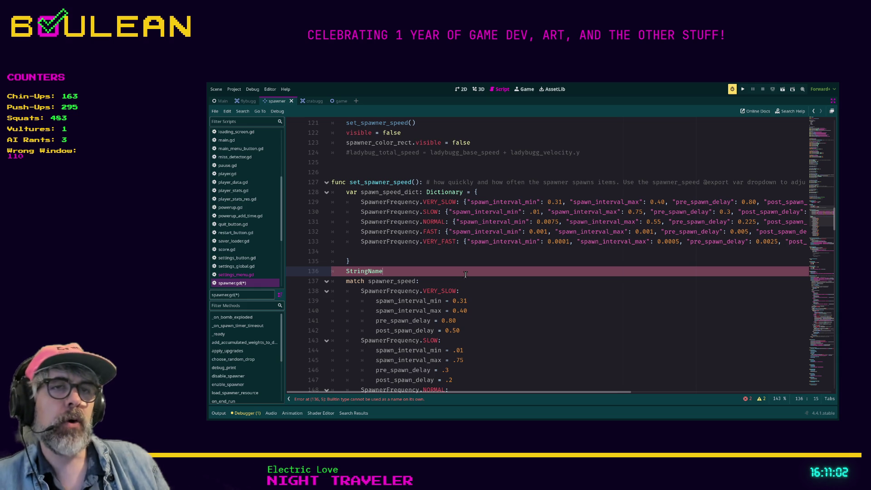
{"action": "key", "text": "shift+Home"}
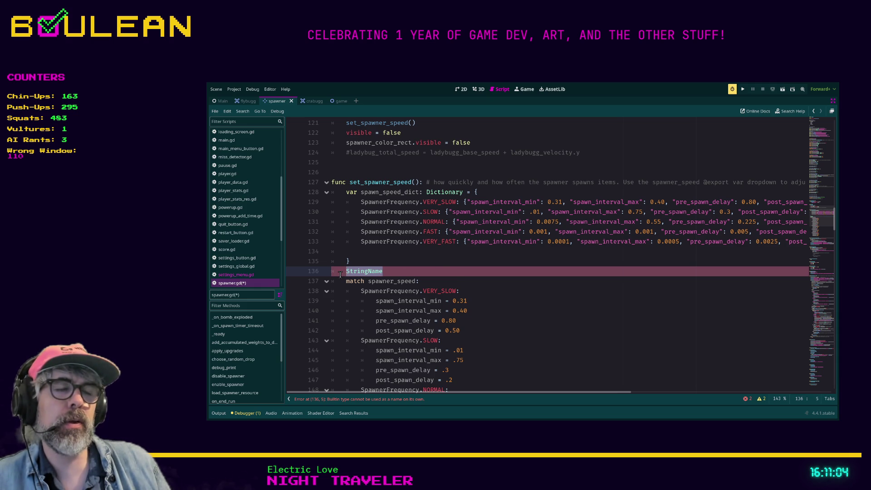
{"action": "double_click", "coordinate": [385, 272]}
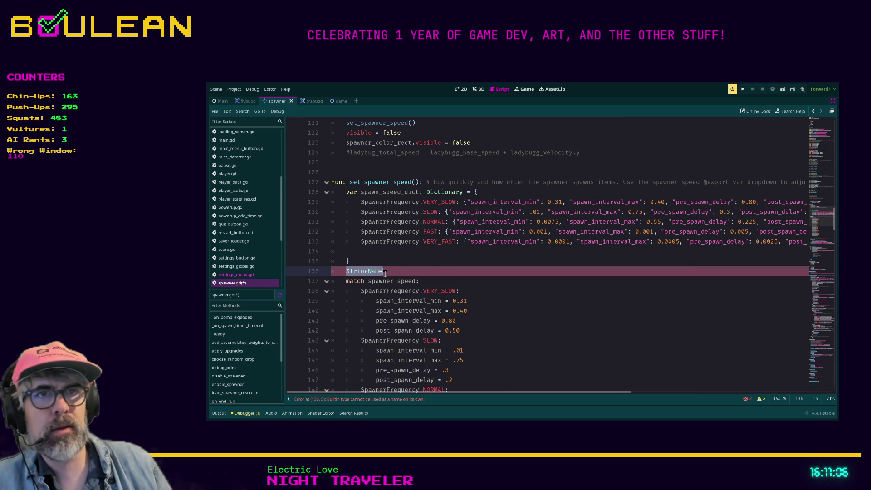
{"action": "key", "text": "BackSpace"}
{"action": "key", "text": "BackSpace"}
Declare var spawn_interval_min: StringName = "spawn_interval_min" above spawn_speed_dict.
{"action": "key", "text": "Up"}
{"action": "key", "text": "Up"}
{"action": "key", "text": "Up"}
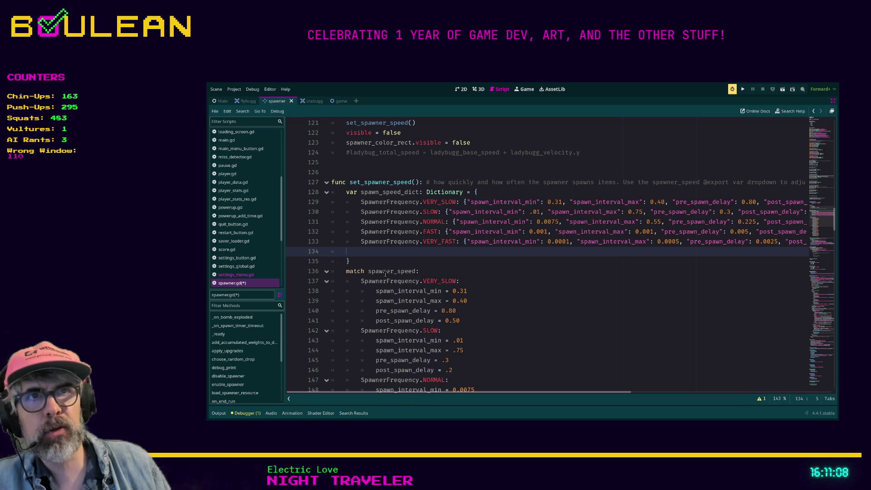
{"action": "key", "text": "Up"}
{"action": "key", "text": "Up"}
{"action": "key", "text": "Left"}
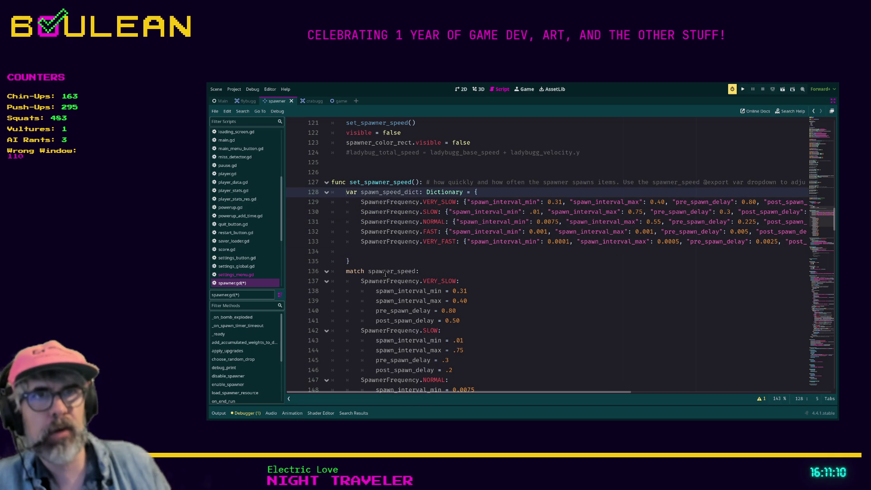
{"action": "key", "text": "Return"}
{"action": "key", "text": "Up"}
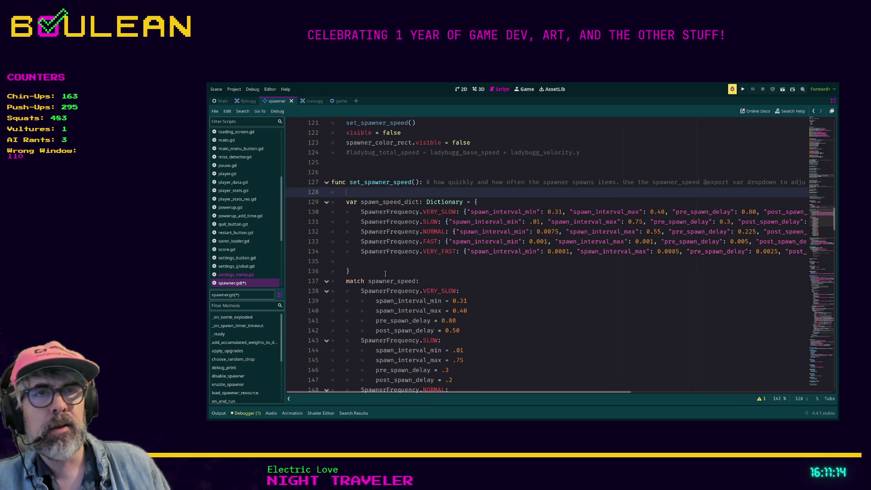
{"action": "type", "text": "var spawn"}
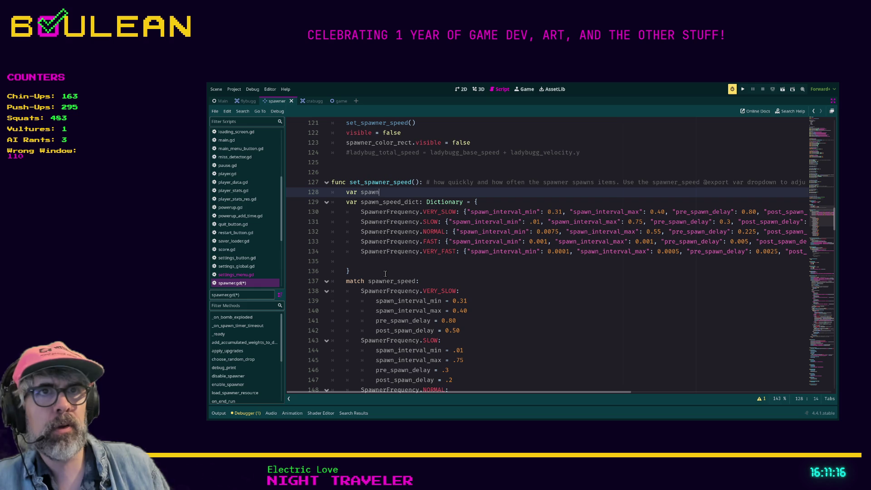
{"action": "type", "text": "_interval_"}
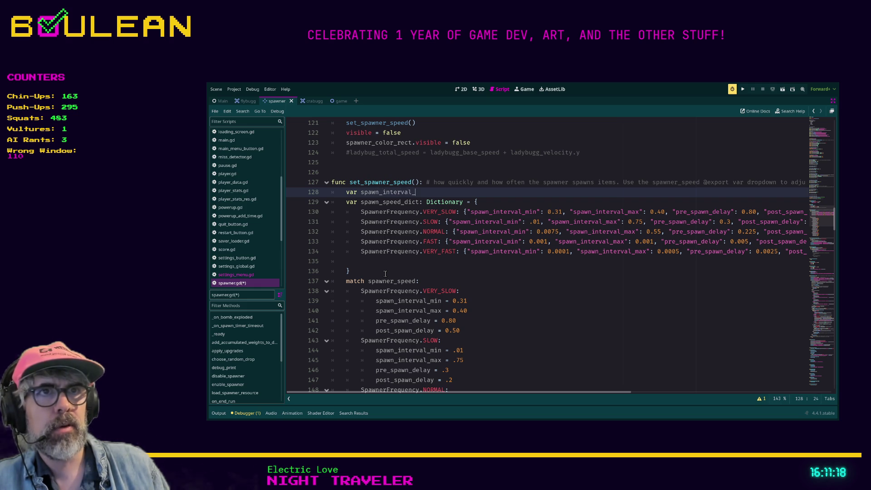
{"action": "type", "text": "min: St"}
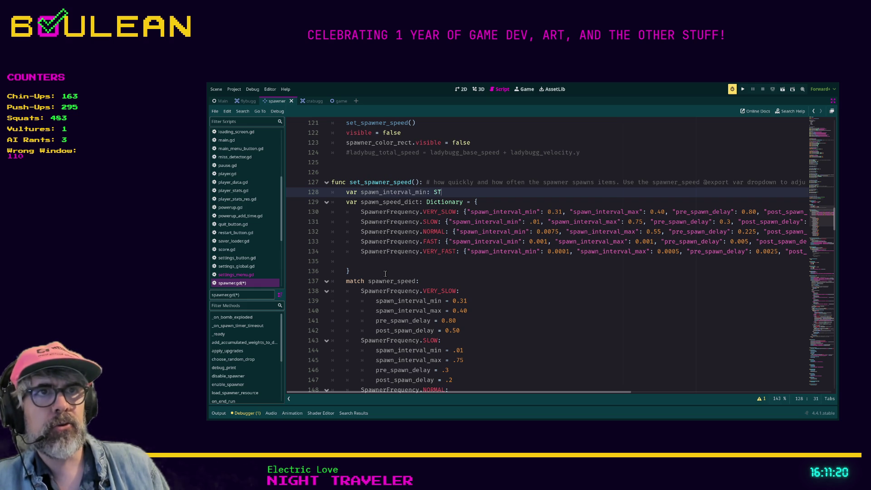
{"action": "type", "text": "ring"}
{"action": "key", "text": "Down"}
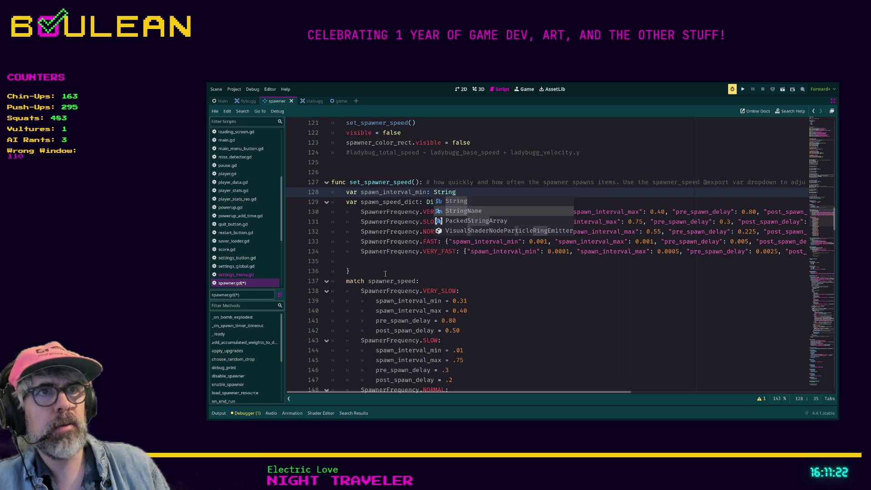
{"action": "key", "text": "Return"}
{"action": "type", "text": "= "}
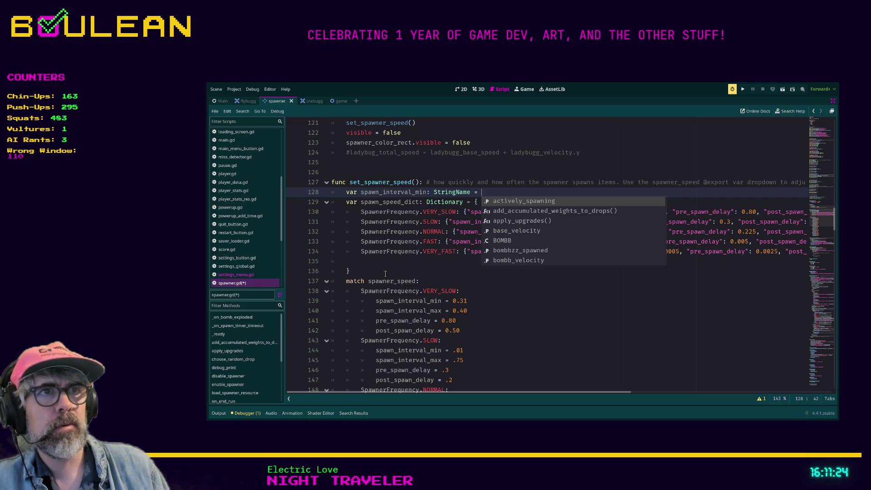
{"action": "type", "text": "\"spawn_"}
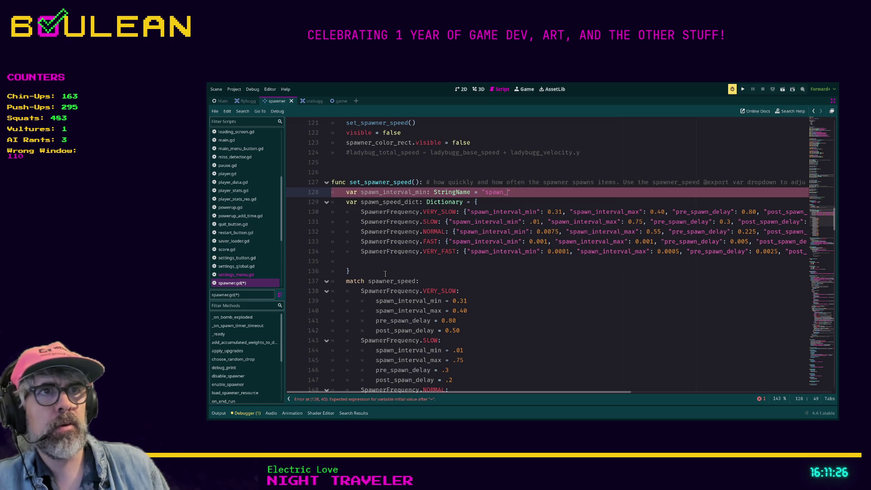
{"action": "type", "text": "interval_min"}
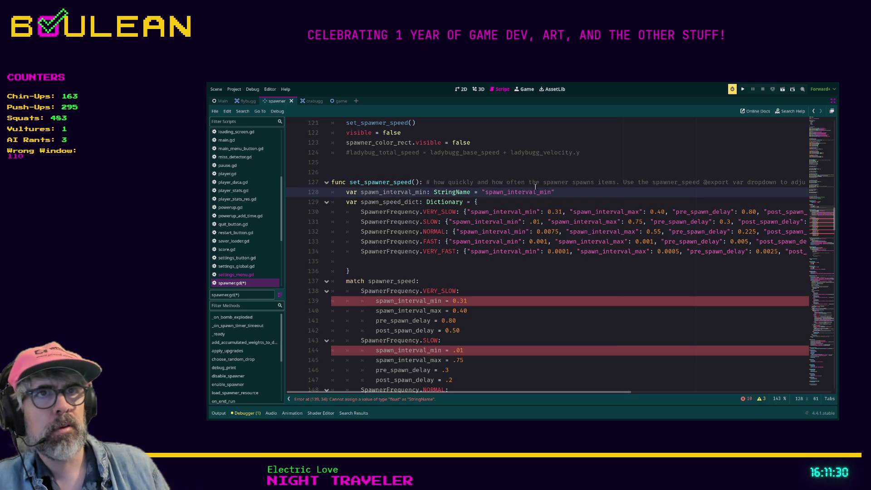
{"action": "left_click", "coordinate": [565, 191]}
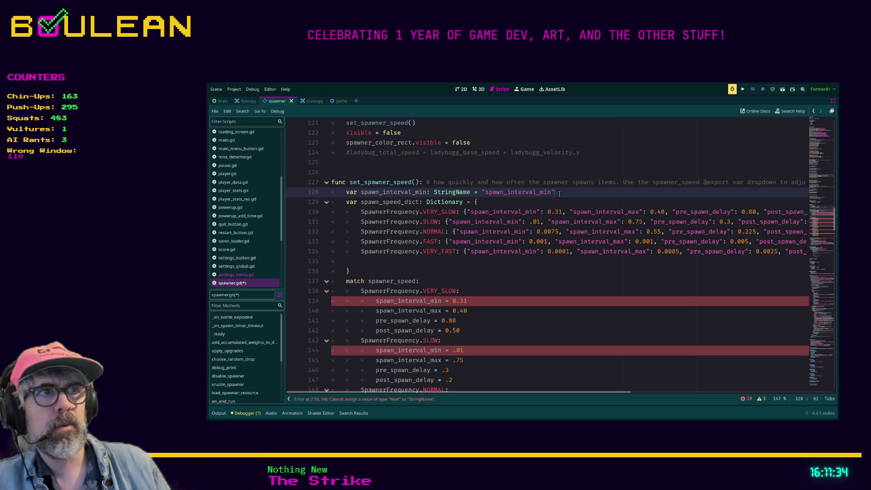
Duplicate the declaration twice, changing the first copy's string to spawn_interval_max.
{"action": "key", "text": "shift+Home"}
{"action": "key", "text": "ctrl+c"}
{"action": "key", "text": "End"}
{"action": "key", "text": "Return"}
{"action": "key", "text": "ctrl+v"}
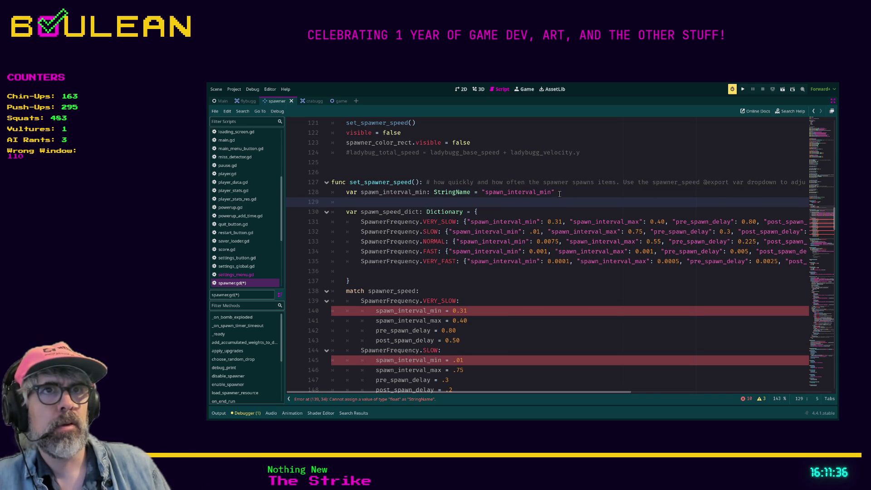
{"action": "key", "text": "BackSpace"}
{"action": "key", "text": "BackSpace"}
{"action": "type", "text": "a"}
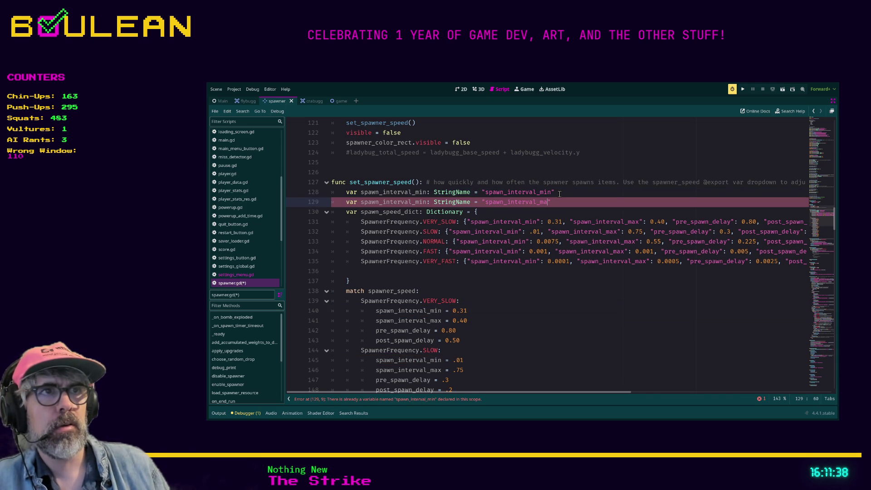
{"action": "key", "text": "End"}
{"action": "key", "text": "Return"}
{"action": "key", "text": "ctrl+v"}
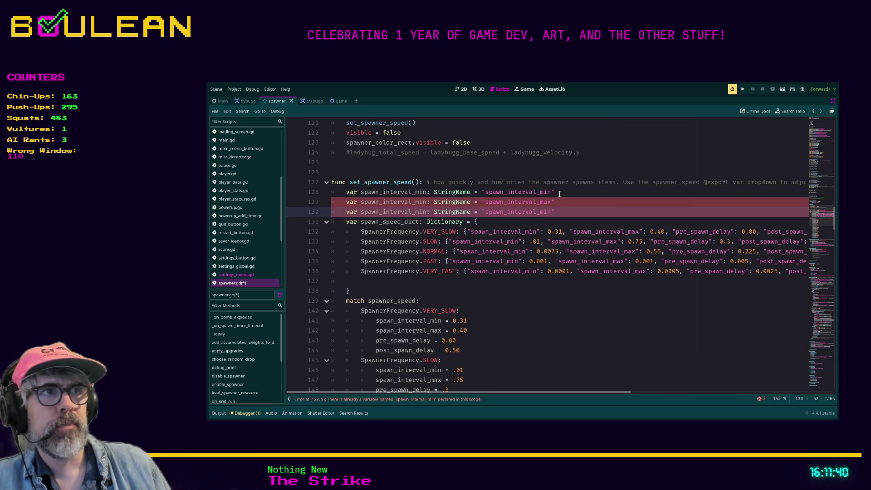
Change the remaining copies' strings to pre_spawn_delay and post_spawn_delay.
{"action": "key", "text": "shift+Left"}
{"action": "key", "text": "shift+Left"}
{"action": "key", "text": "shift+Left"}
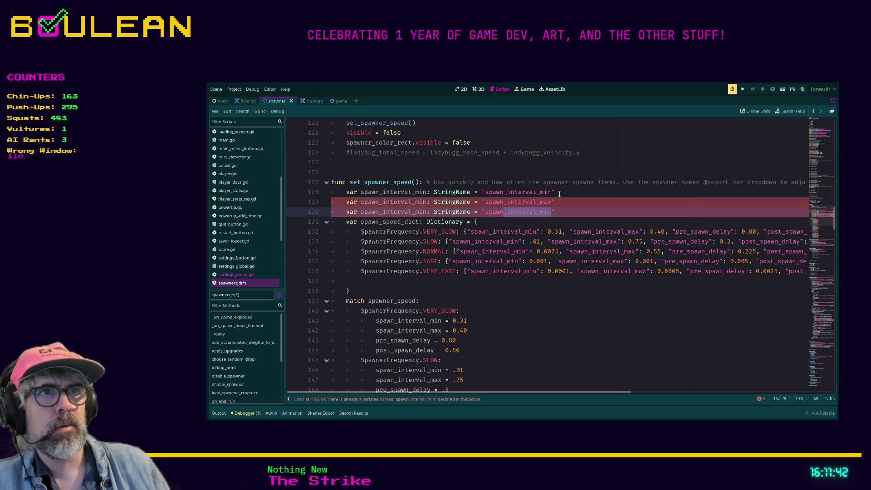
{"action": "type", "text": "pre_spawn_dela"}
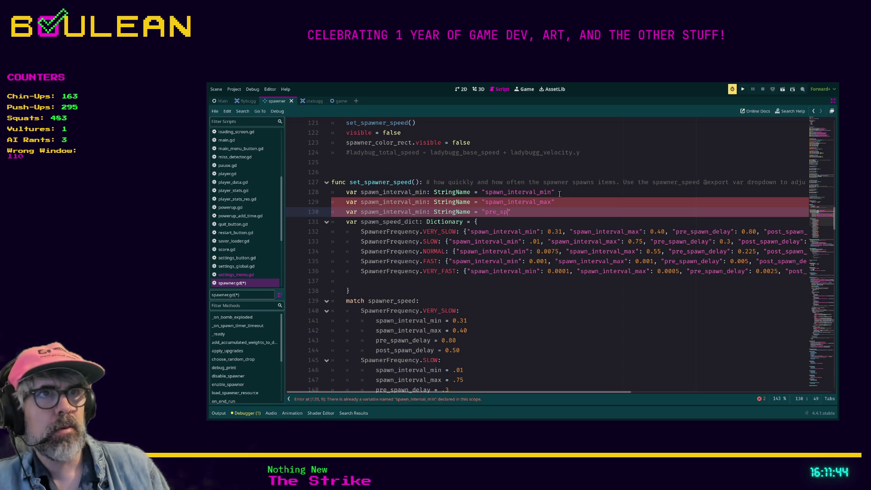
{"action": "type", "text": "y\""}
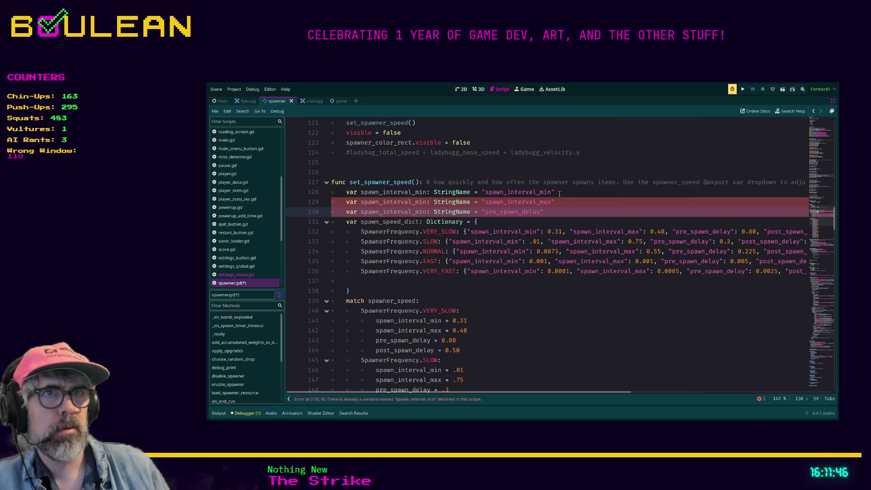
{"action": "key", "text": "Return"}
{"action": "key", "text": "ctrl+v"}
{"action": "key", "text": "Left"}
{"action": "key", "text": "shift+Left"}
{"action": "key", "text": "shift+Left"}
{"action": "key", "text": "shift+Left"}
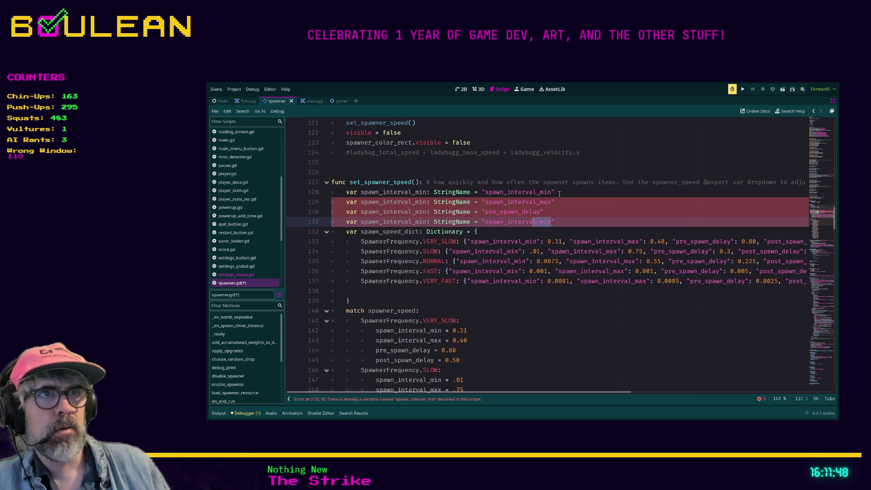
{"action": "key", "text": "shift+Left"}
{"action": "key", "text": "shift+Left"}
{"action": "key", "text": "shift+Left"}
{"action": "type", "text": "post_spawn_dela"}
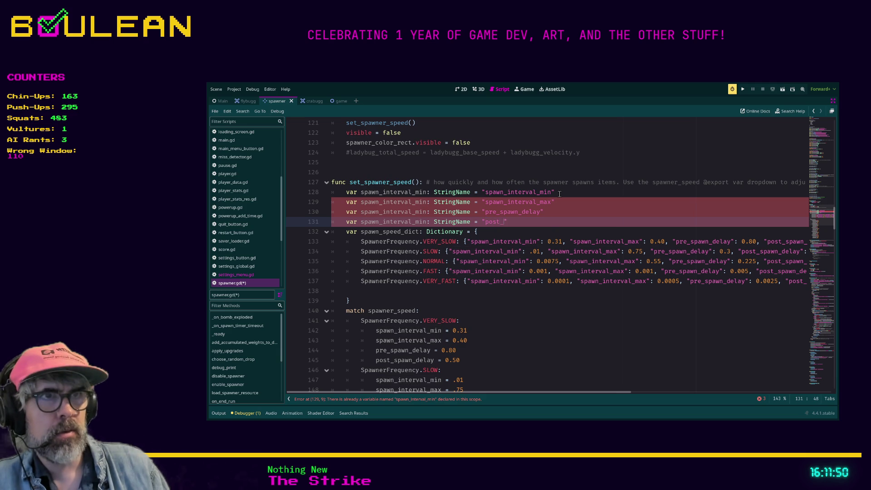
{"action": "type", "text": "y"}
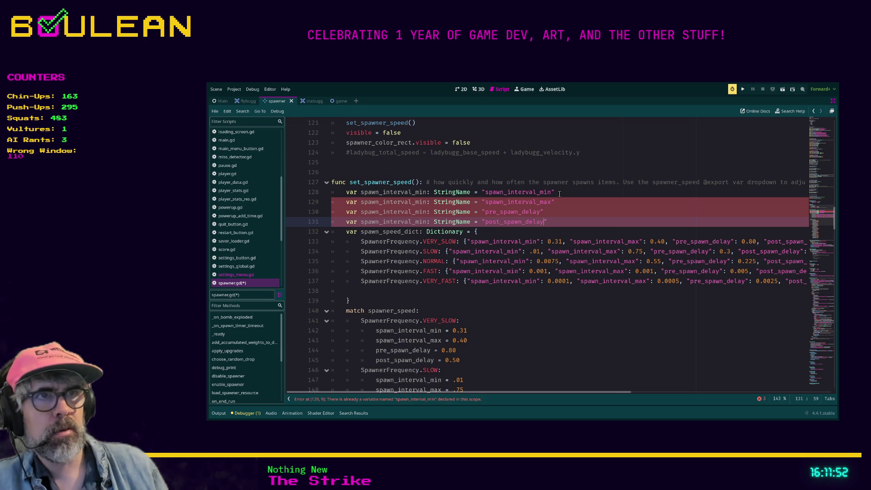
{"action": "left_click", "coordinate": [468, 242]}
Replace the quoted keys in all five entries with unquoted spawn_interval_min through post_spawn_delay names.
{"action": "left_click", "coordinate": [540, 241], "text": "shift"}
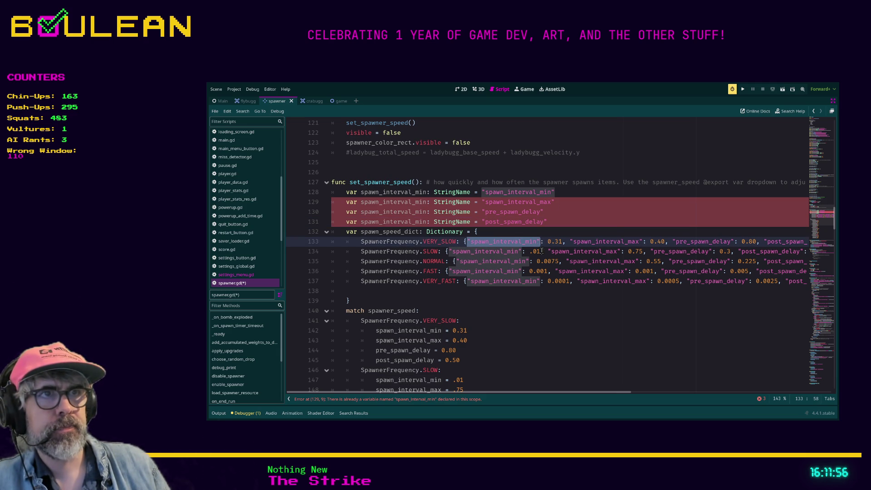
{"action": "key", "text": "ctrl+d"}
{"action": "key", "text": "ctrl+d"}
{"action": "key", "text": "ctrl+d"}
{"action": "key", "text": "ctrl+d"}
{"action": "type", "text": "spawn_interval_min"}
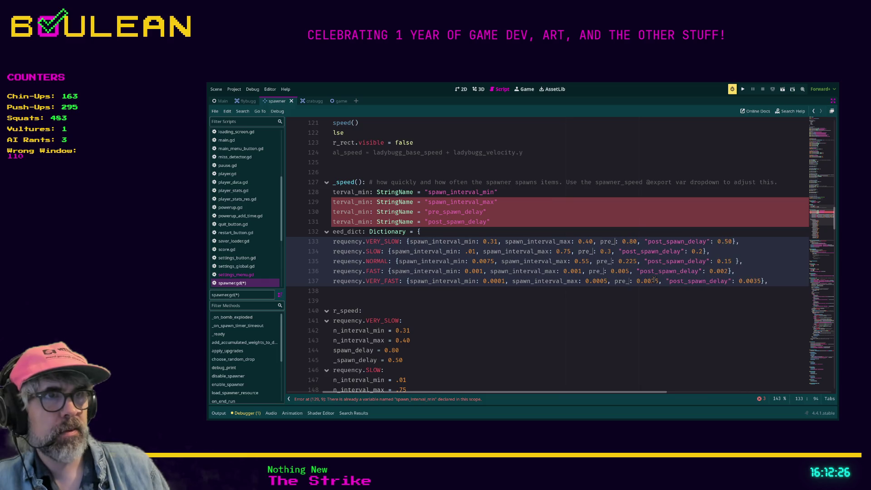
{"action": "type", "text": "pre_spawn_delay"}
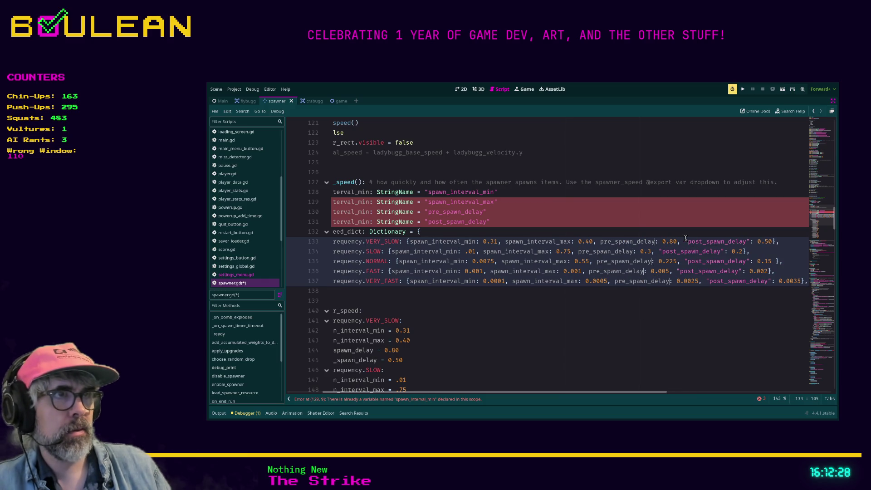
{"action": "left_click", "coordinate": [685, 241]}
{"action": "left_click", "coordinate": [749, 241], "text": "shift"}
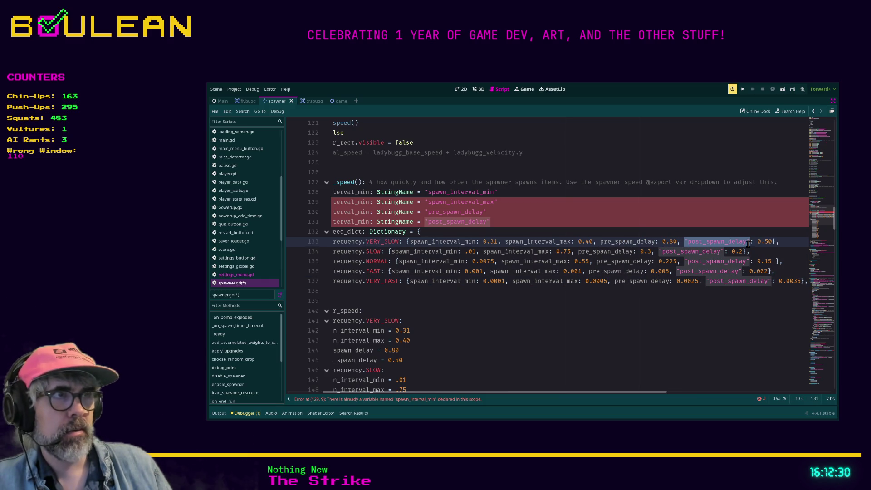
{"action": "key", "text": "ctrl+d"}
{"action": "key", "text": "ctrl+d"}
{"action": "key", "text": "ctrl+d"}
{"action": "key", "text": "ctrl+d"}
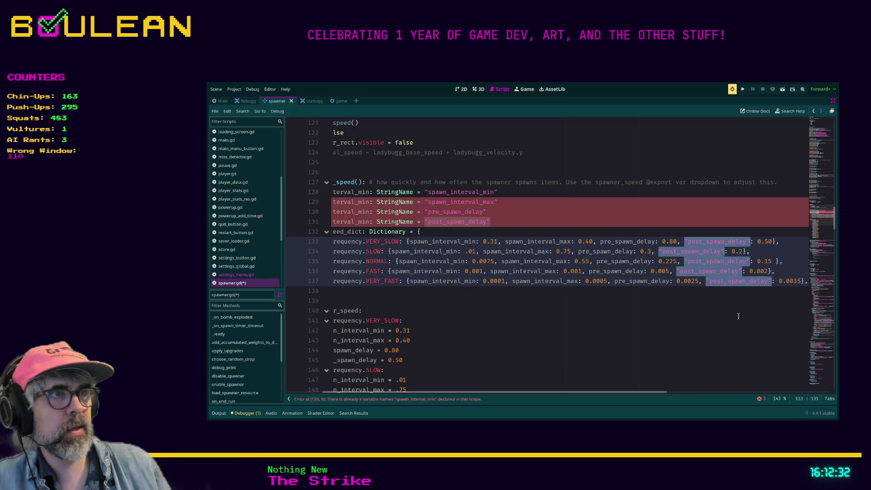
{"action": "type", "text": "post_"}
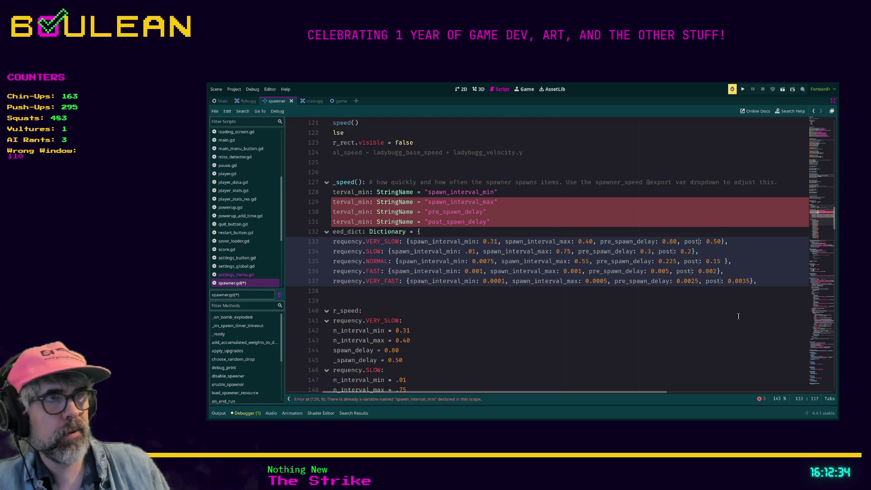
{"action": "key", "text": "Return"}
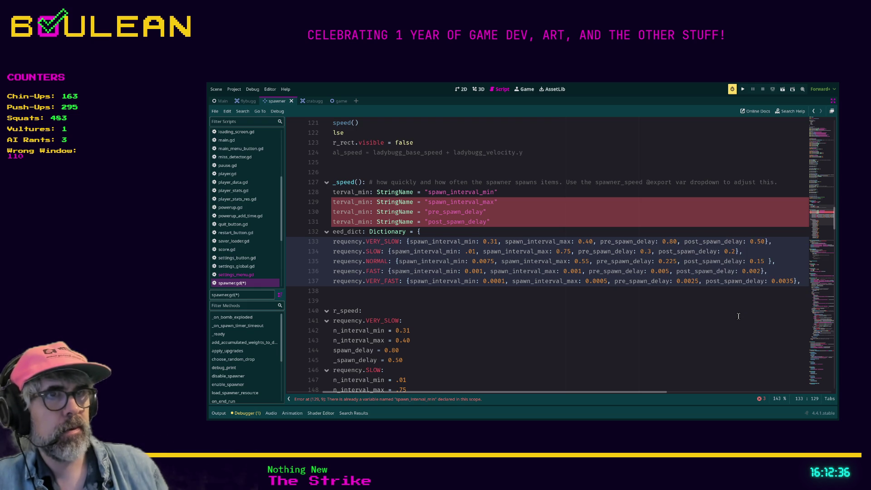
Rename the duplicated variables to spawn_interval_max, pre_spawn_delay and post_spawn_delay.
{"action": "key", "text": "Escape"}
{"action": "left_click_drag", "start_coordinate": [569, 393], "coordinate": [496, 396]}
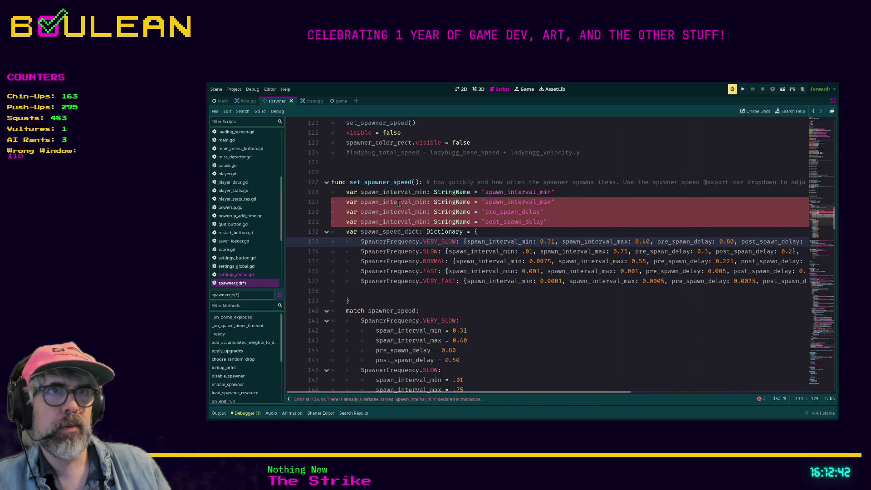
{"action": "left_click", "coordinate": [427, 203]}
{"action": "key", "text": "BackSpace"}
{"action": "key", "text": "BackSpace"}
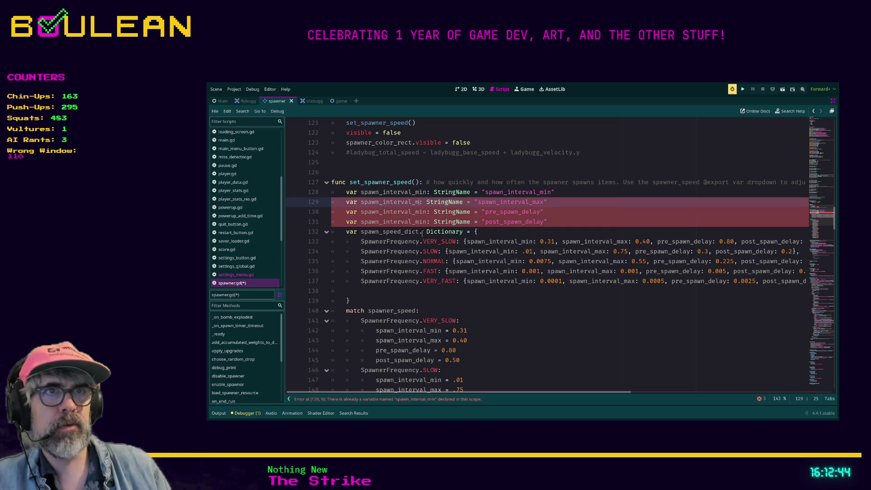
{"action": "type", "text": "ax"}
{"action": "key", "text": "Down"}
{"action": "key", "text": "BackSpace"}
{"action": "key", "text": "BackSpace"}
{"action": "key", "text": "BackSpace"}
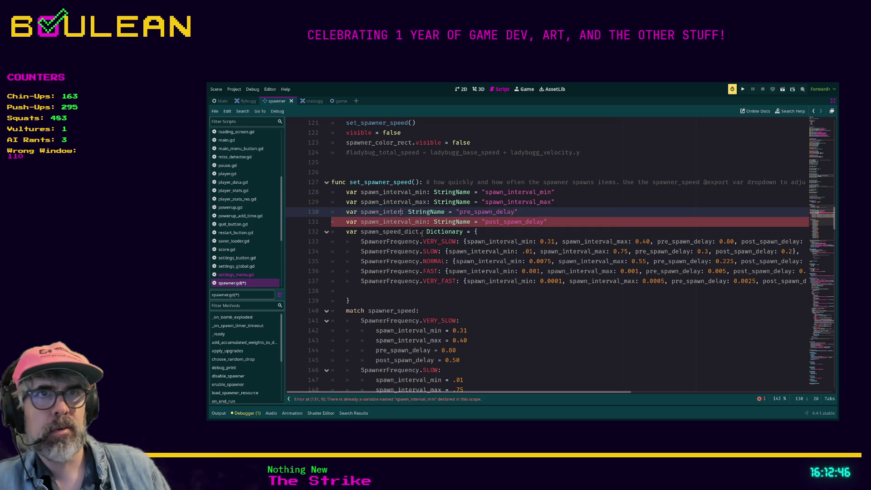
{"action": "key", "text": "BackSpace"}
{"action": "key", "text": "BackSpace"}
{"action": "key", "text": "BackSpace"}
{"action": "type", "text": "pre_spa"}
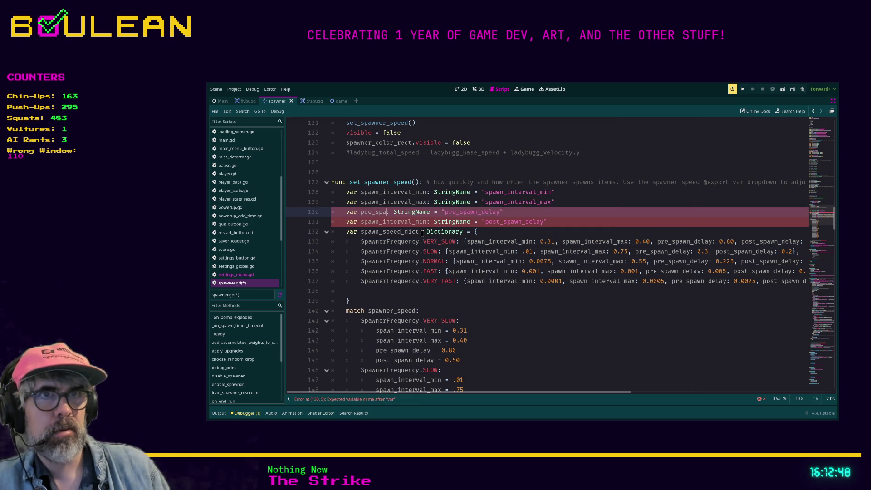
{"action": "type", "text": "wn_delay"}
{"action": "key", "text": "Down"}
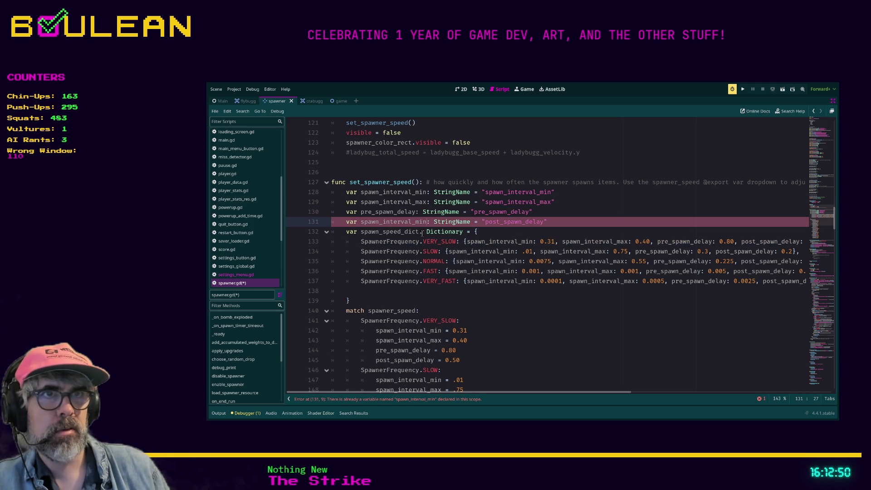
{"action": "key", "text": "BackSpace"}
{"action": "key", "text": "BackSpace"}
{"action": "key", "text": "BackSpace"}
{"action": "type", "text": "p"}
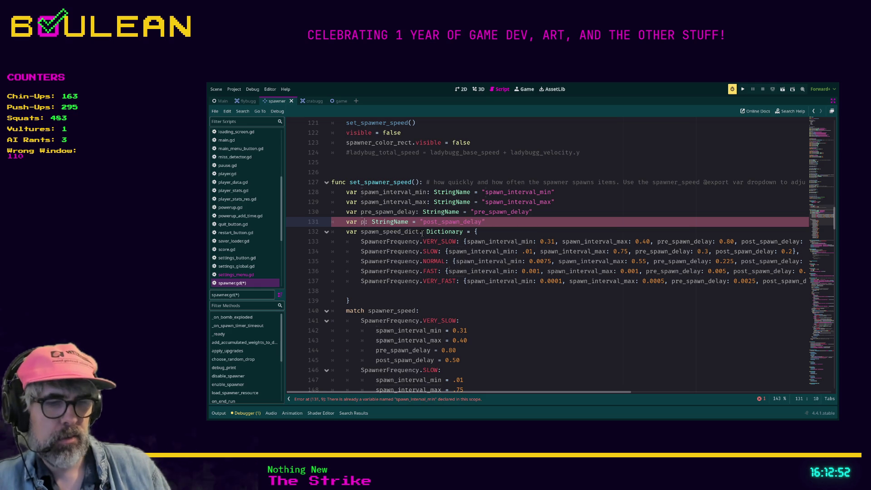
{"action": "type", "text": "ost_spawn_delay"}
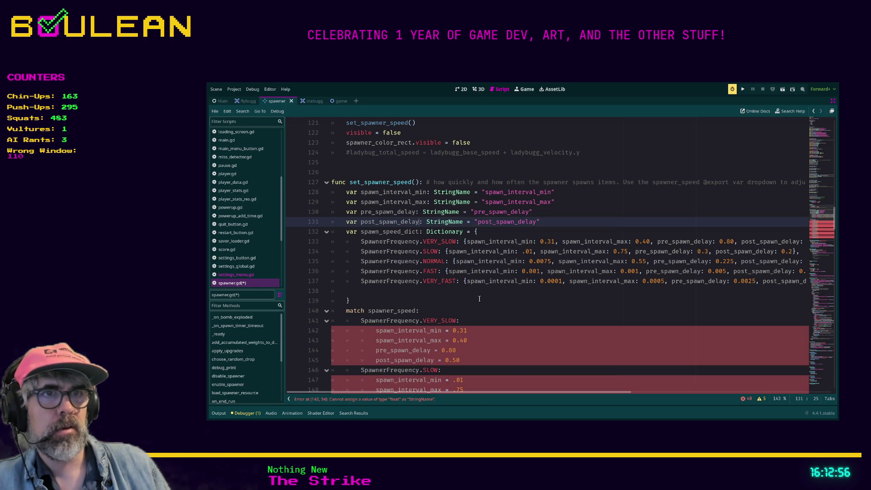
Insert a blank line after the dictionary's closing brace and review the match block below.
{"action": "left_click", "coordinate": [479, 299]}
{"action": "scroll", "coordinate": [416, 301], "scroll_direction": "down", "scroll_amount": 1}
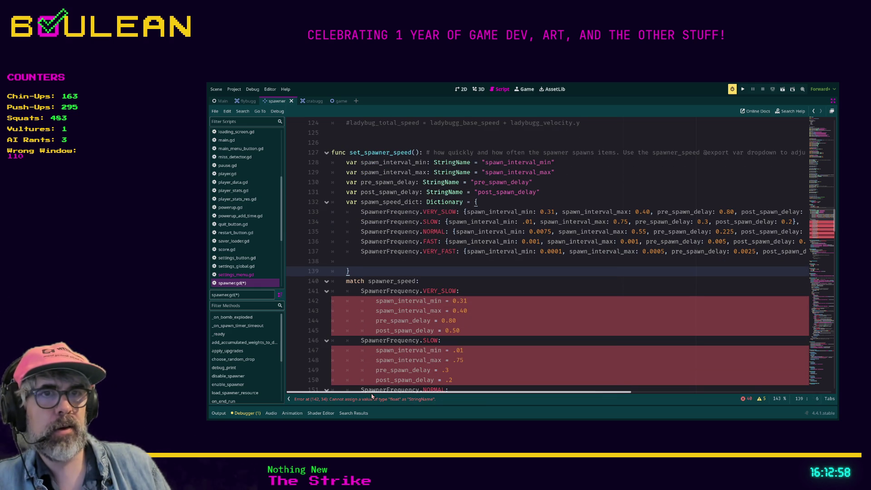
{"action": "scroll", "coordinate": [341, 274], "scroll_direction": "down", "scroll_amount": 1}
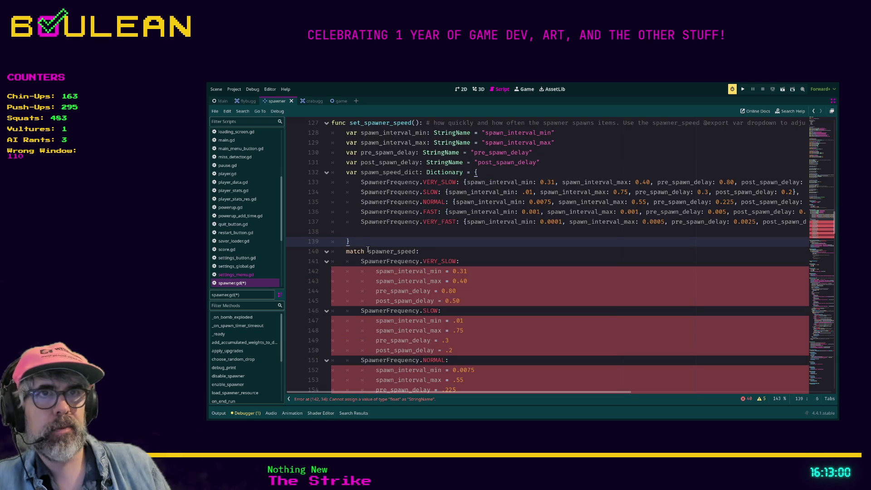
{"action": "scroll", "coordinate": [381, 241], "scroll_direction": "up", "scroll_amount": 2}
{"action": "scroll", "coordinate": [381, 242], "scroll_direction": "down", "scroll_amount": 2}
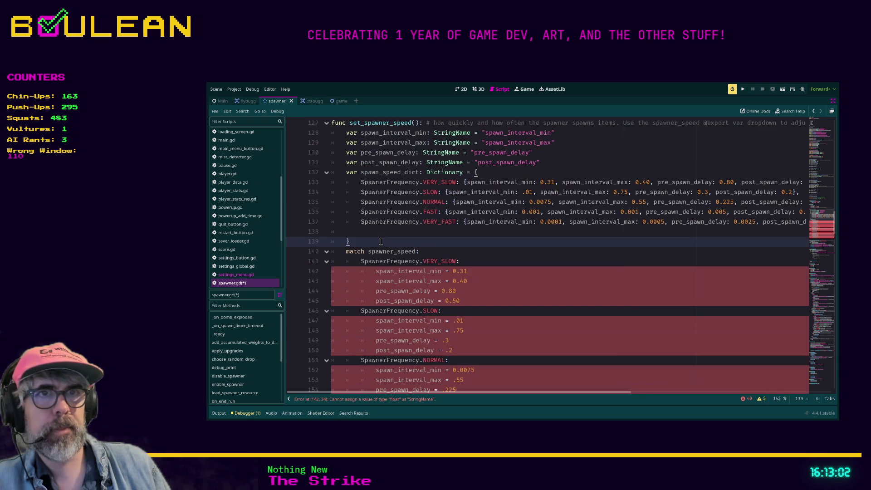
{"action": "key", "text": "Return"}
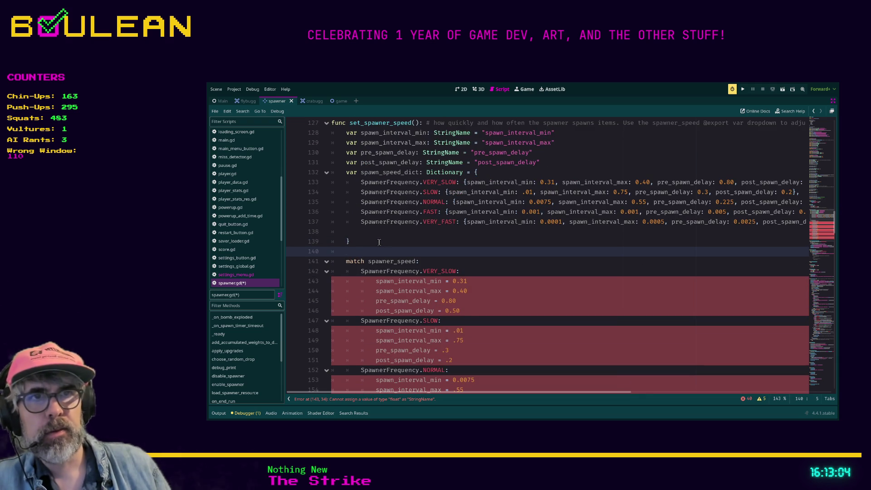
{"action": "scroll", "coordinate": [374, 274], "scroll_direction": "down", "scroll_amount": 4}
{"action": "scroll", "coordinate": [374, 274], "scroll_direction": "down", "scroll_amount": 3}
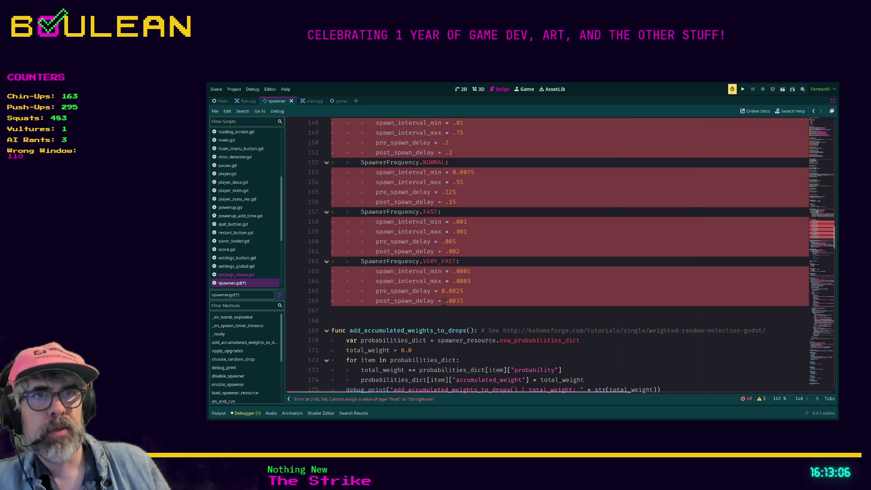
Comment out the old match block and add a '## 2025-12-07' date line above it.
{"action": "left_click_drag", "start_coordinate": [481, 303], "coordinate": [449, 122]}
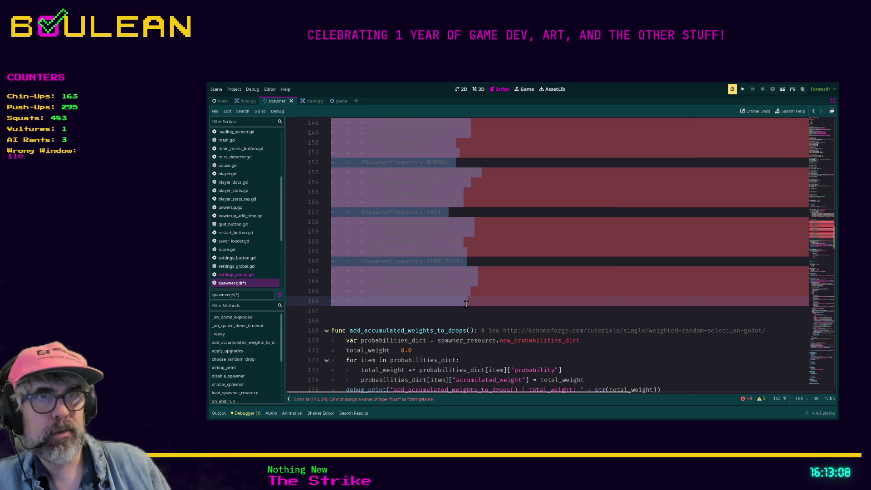
{"action": "key", "text": "ctrl+k"}
{"action": "scroll", "coordinate": [447, 288], "scroll_direction": "up", "scroll_amount": 2}
{"action": "scroll", "coordinate": [447, 288], "scroll_direction": "up", "scroll_amount": 2}
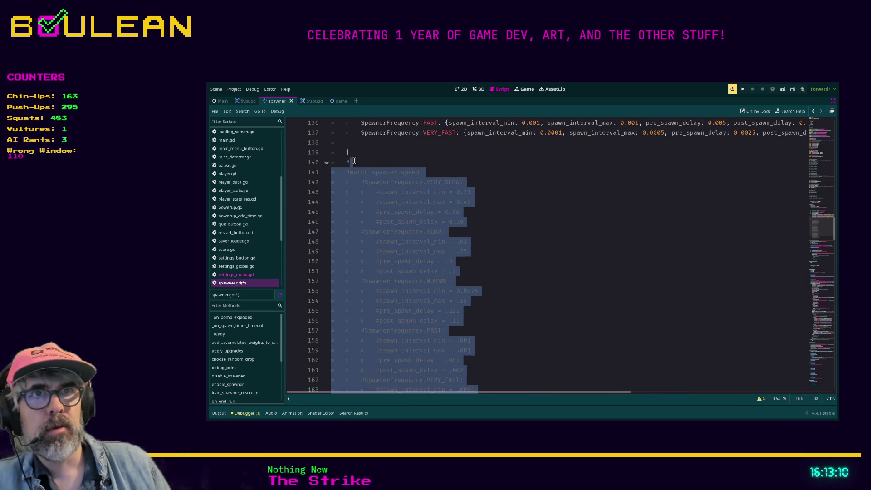
{"action": "left_click", "coordinate": [358, 164]}
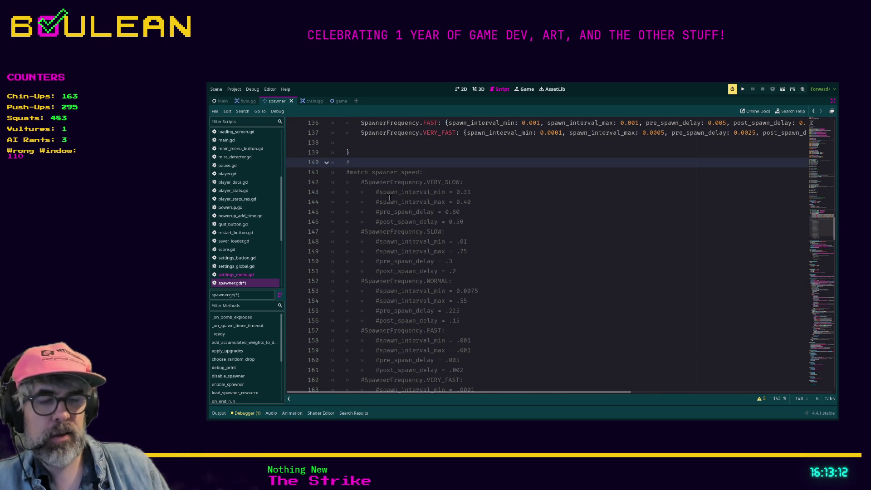
{"action": "type", "text": "# 2025-12-07:"}
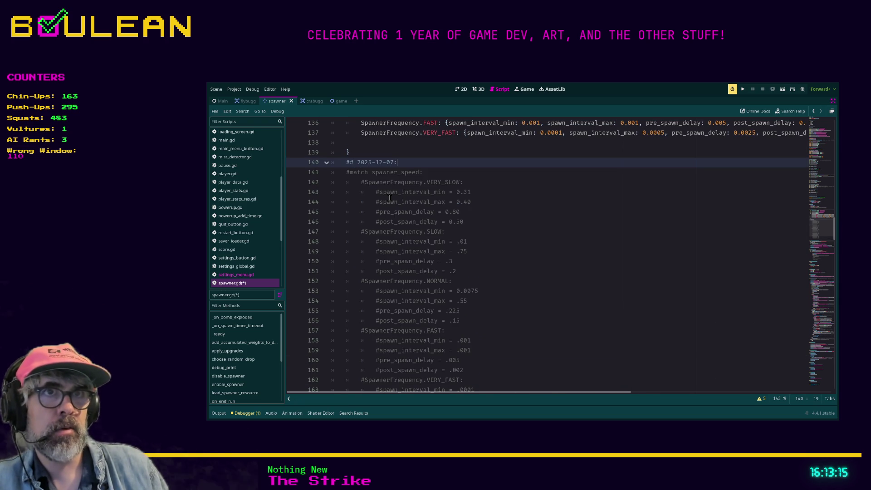
{"action": "key", "text": "BackSpace"}
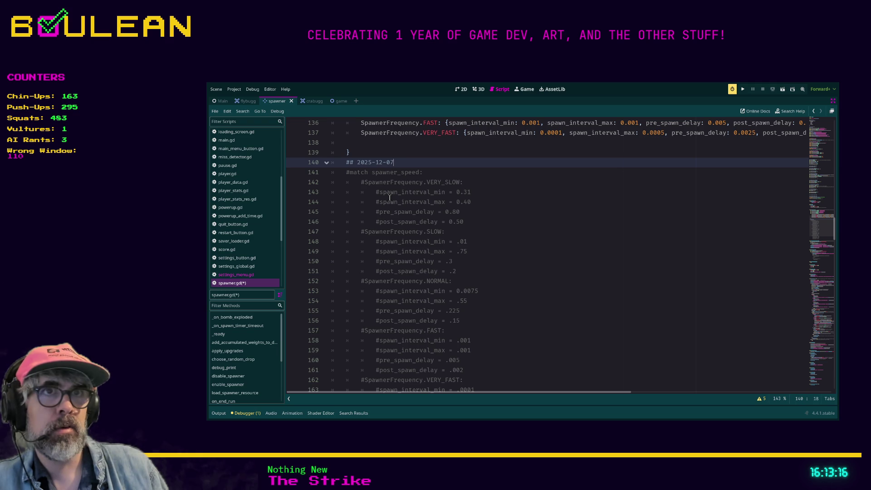
{"action": "key", "text": "Return"}
Add the note '## Old code refactored during 1 year deviversary', correcting the misspelled word.
{"action": "type", "text": "## Old code re"}
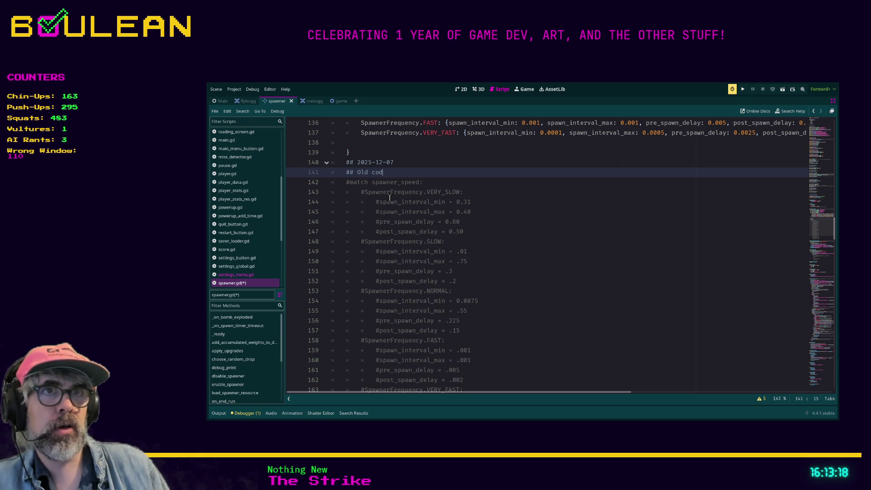
{"action": "type", "text": "factored during"}
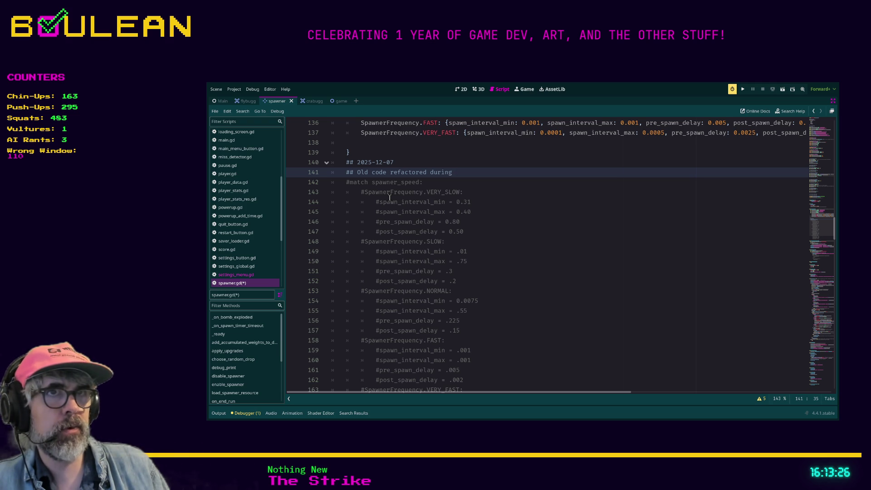
{"action": "type", "text": "1"}
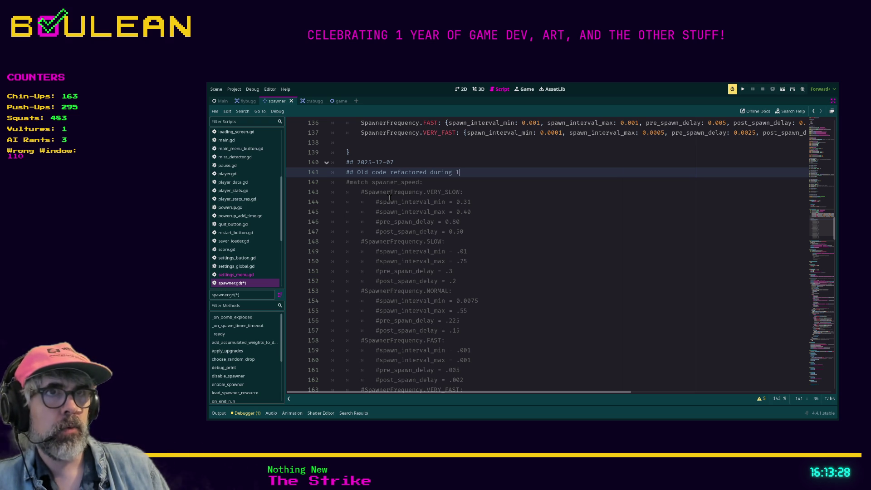
{"action": "type", "text": " year dav"}
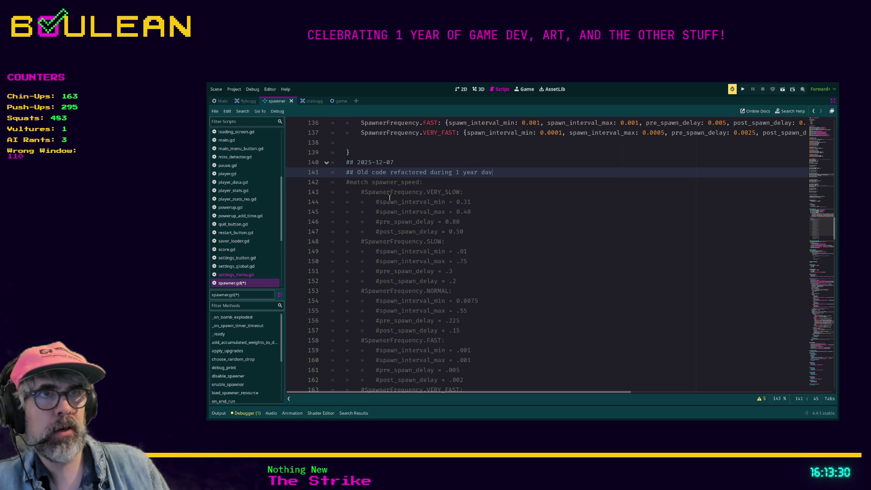
{"action": "type", "text": "aver"}
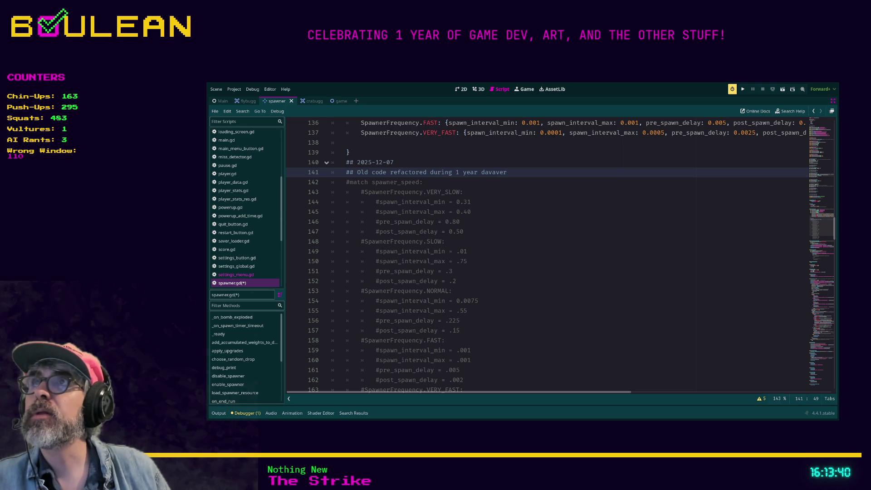
{"action": "double_click", "coordinate": [492, 172]}
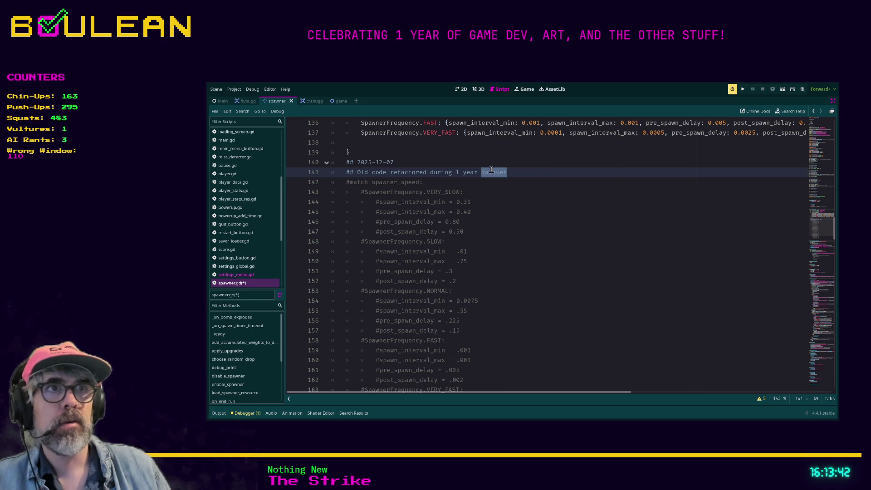
{"action": "type", "text": "deviversary"}
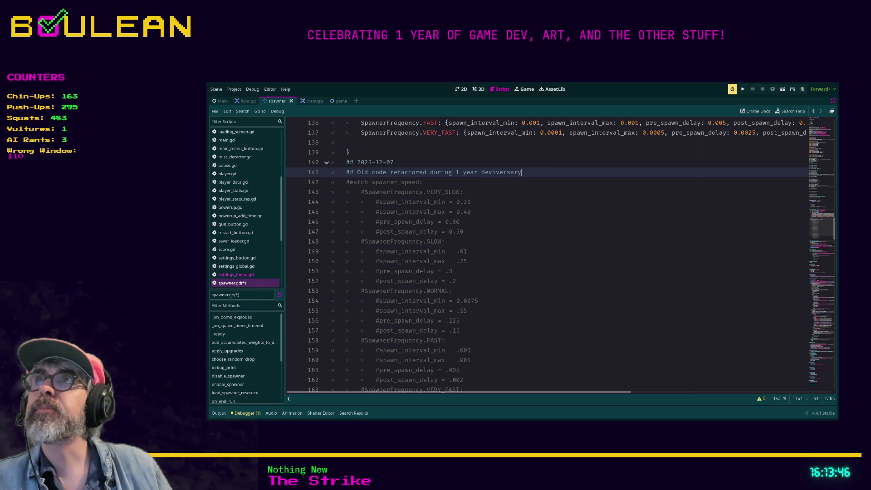
{"action": "key", "text": "Up"}
{"action": "key", "text": "Up"}
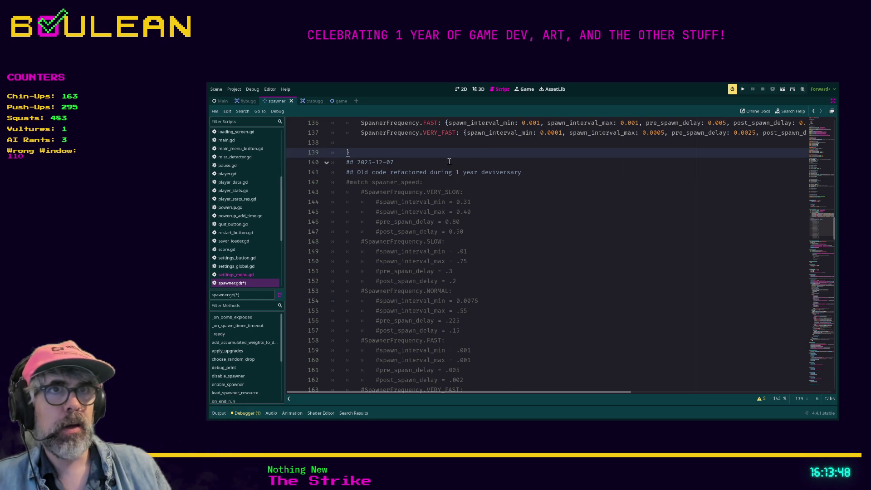
{"action": "scroll", "coordinate": [448, 193], "scroll_direction": "up", "scroll_amount": 1}
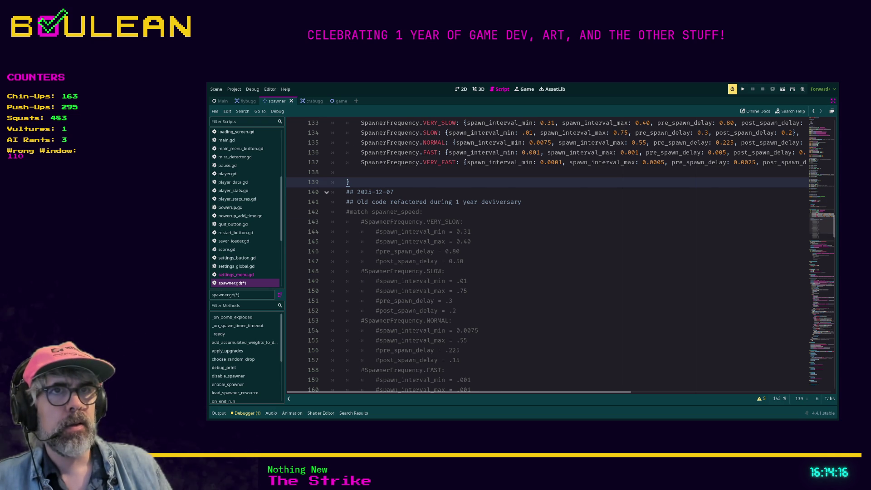
Delete the dictionary code and its comment, then uncomment the old match block.
{"action": "scroll", "coordinate": [544, 255], "scroll_direction": "up", "scroll_amount": 2}
{"action": "mouse_move", "coordinate": [423, 271]}
{"action": "left_mouse_down"}
{"action": "mouse_move", "coordinate": [347, 252]}
{"action": "mouse_move", "coordinate": [333, 235]}
{"action": "mouse_move", "coordinate": [327, 196]}
{"action": "left_mouse_up"}
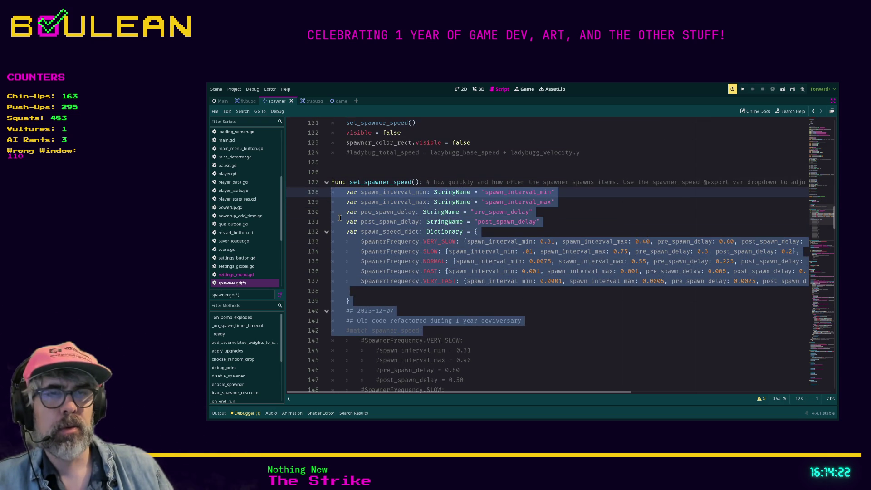
{"action": "key", "text": "Delete"}
{"action": "scroll", "coordinate": [338, 209], "scroll_direction": "down", "scroll_amount": 6}
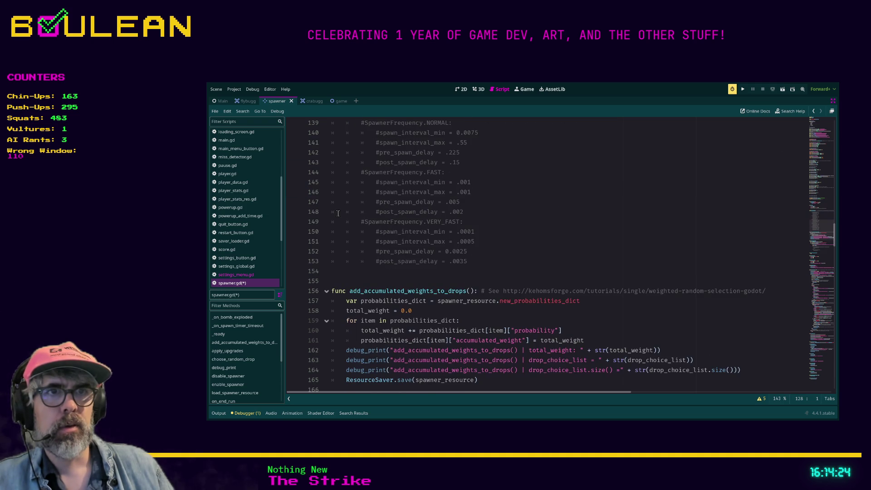
{"action": "left_click", "coordinate": [488, 261], "text": "shift"}
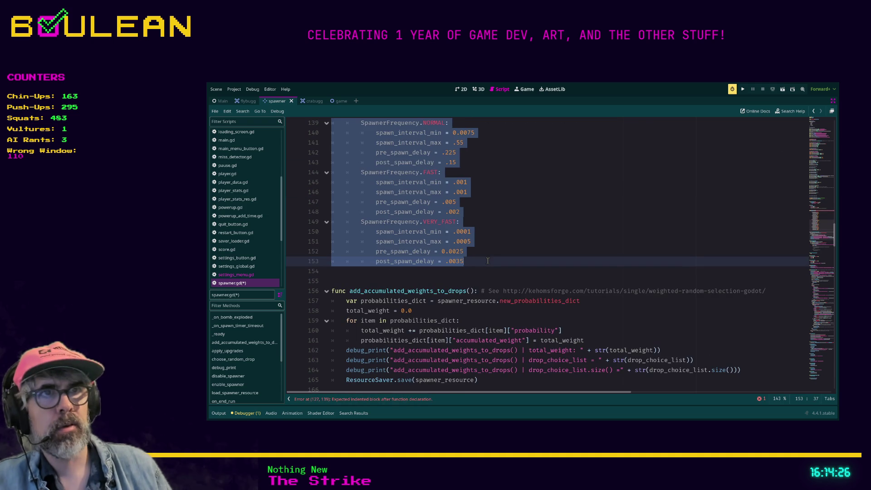
{"action": "key", "text": "ctrl+k"}
{"action": "scroll", "coordinate": [499, 245], "scroll_direction": "up", "scroll_amount": 4}
{"action": "left_click", "coordinate": [511, 234]}
Undo those edits to return to the dictionary version of set_spawner_speed.
{"action": "scroll", "coordinate": [510, 234], "scroll_direction": "up", "scroll_amount": 1}
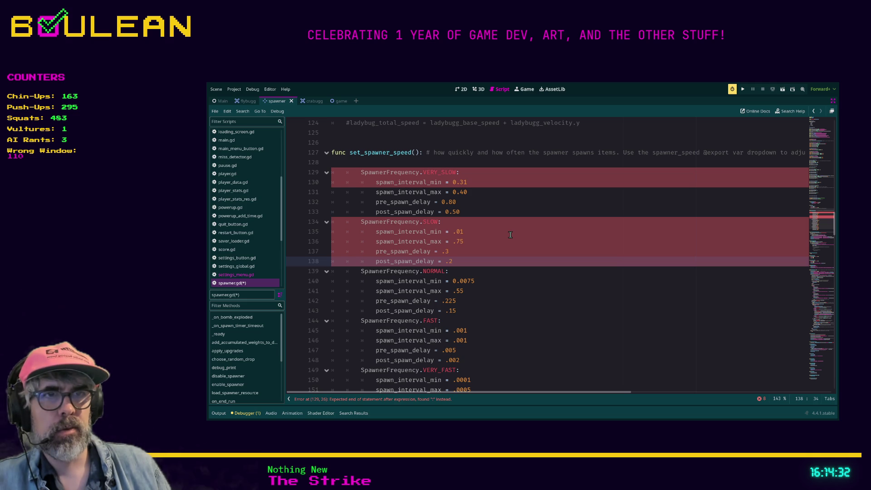
{"action": "scroll", "coordinate": [510, 235], "scroll_direction": "up", "scroll_amount": 1}
{"action": "left_click", "coordinate": [511, 238]}
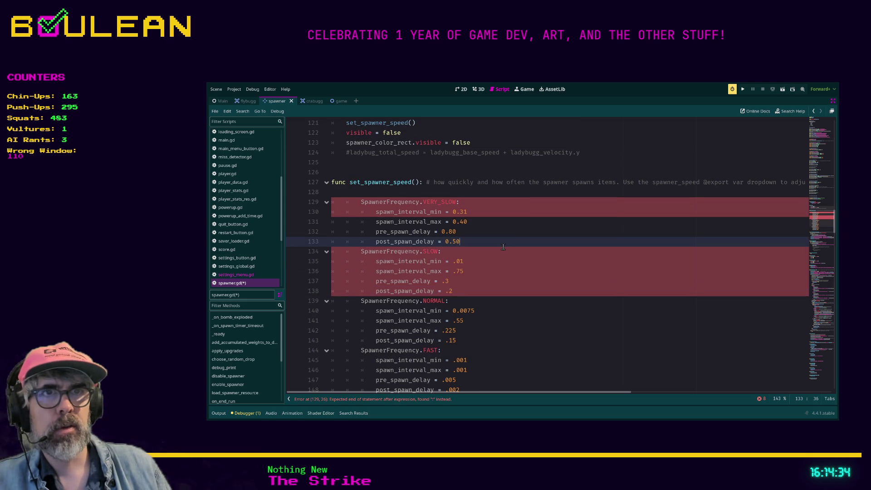
{"action": "key", "text": "ctrl+z"}
{"action": "key", "text": "ctrl+z"}
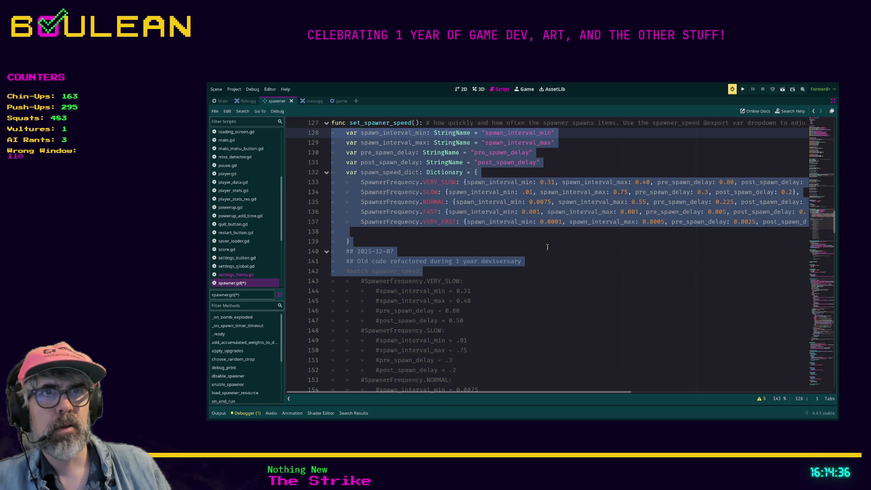
{"action": "key", "text": "ctrl+z"}
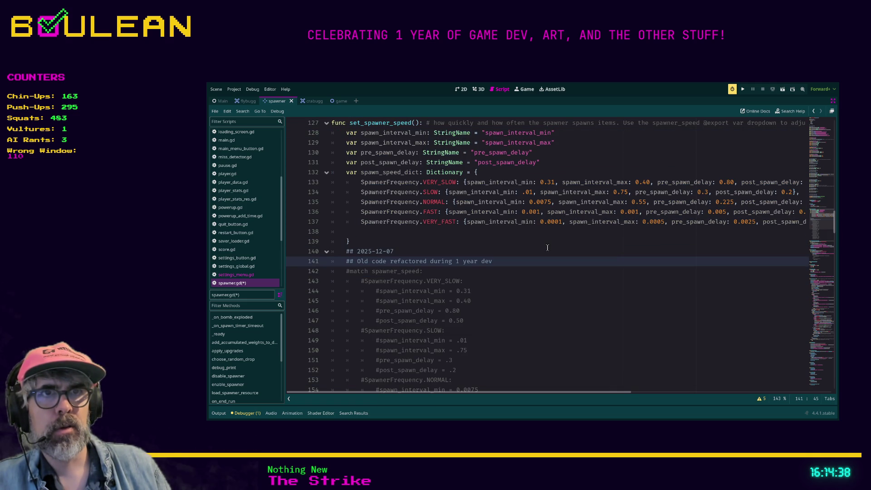
Remove the whole spawn_speed_dict block.
{"action": "scroll", "coordinate": [526, 249], "scroll_direction": "down", "scroll_amount": 1}
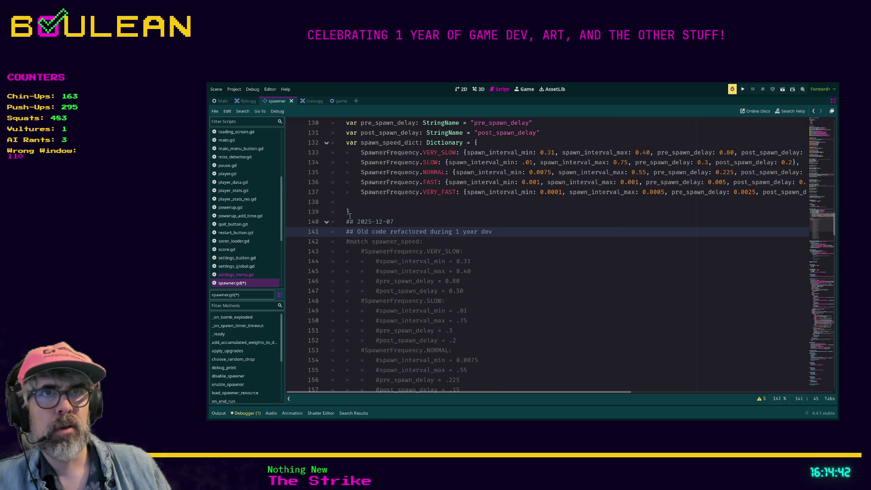
{"action": "left_click", "coordinate": [367, 212]}
{"action": "scroll", "coordinate": [390, 218], "scroll_direction": "up", "scroll_amount": 3}
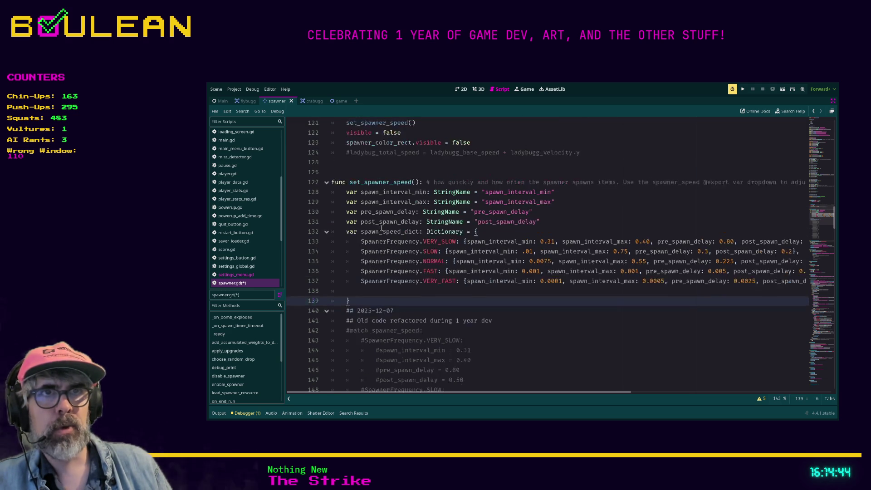
{"action": "left_click", "coordinate": [332, 192], "text": "shift"}
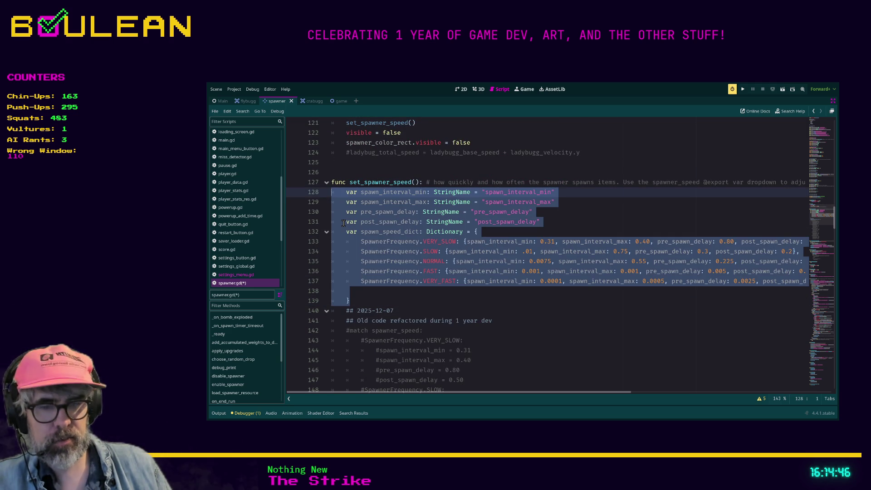
{"action": "key", "text": "Delete"}
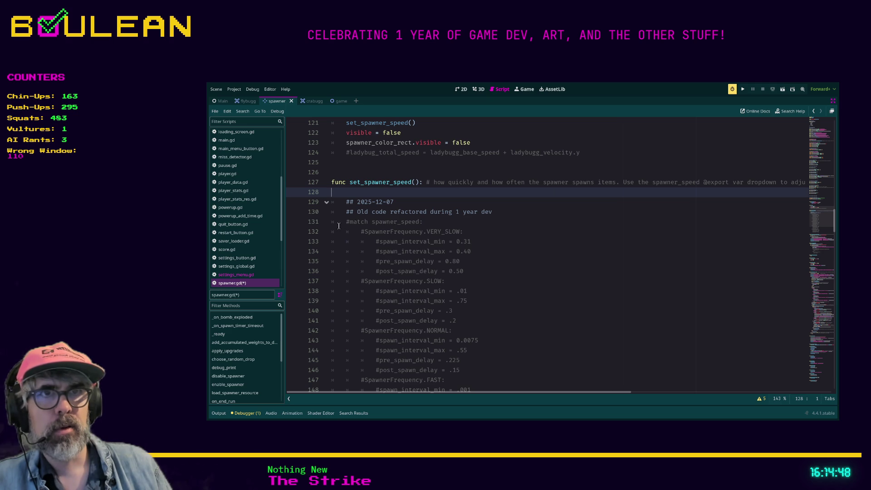
Uncomment the old match spawner_speed block under the dated note and save spawner.gd.
{"action": "left_click", "coordinate": [332, 221]}
{"action": "scroll", "coordinate": [332, 221], "scroll_direction": "down", "scroll_amount": 6}
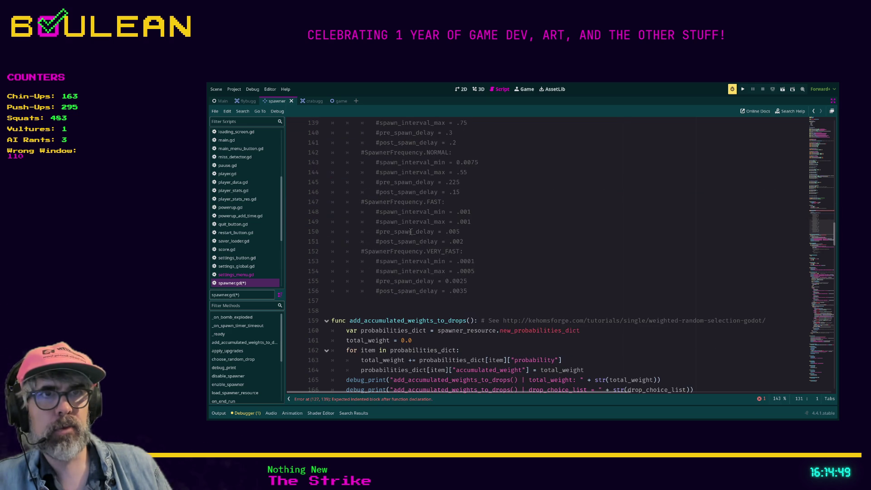
{"action": "left_click", "coordinate": [480, 295], "text": "shift"}
{"action": "key", "text": "ctrl+k"}
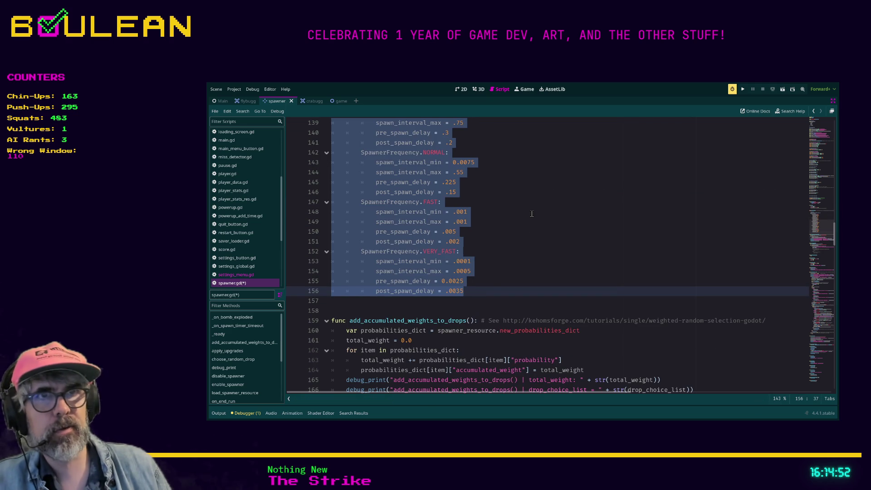
{"action": "left_click", "coordinate": [532, 212]}
{"action": "scroll", "coordinate": [532, 214], "scroll_direction": "up", "scroll_amount": 2}
{"action": "scroll", "coordinate": [533, 214], "scroll_direction": "up", "scroll_amount": 3}
{"action": "left_click", "coordinate": [533, 221]}
{"action": "key", "text": "ctrl+s"}
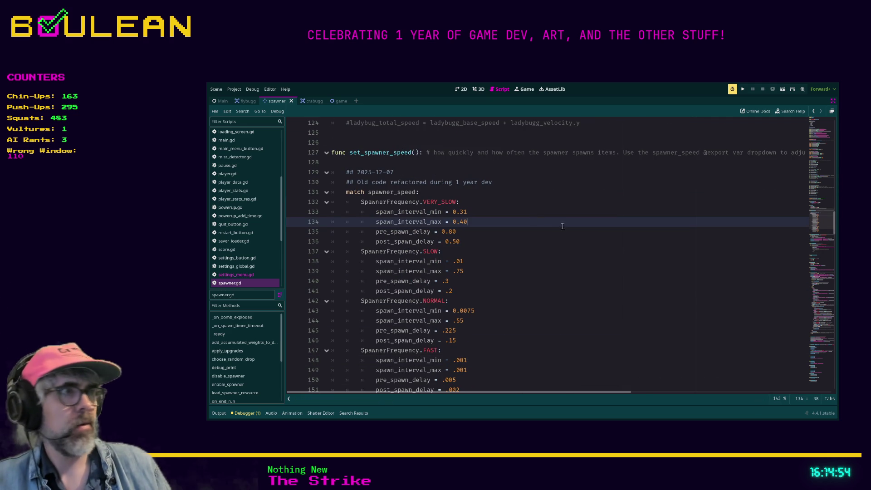
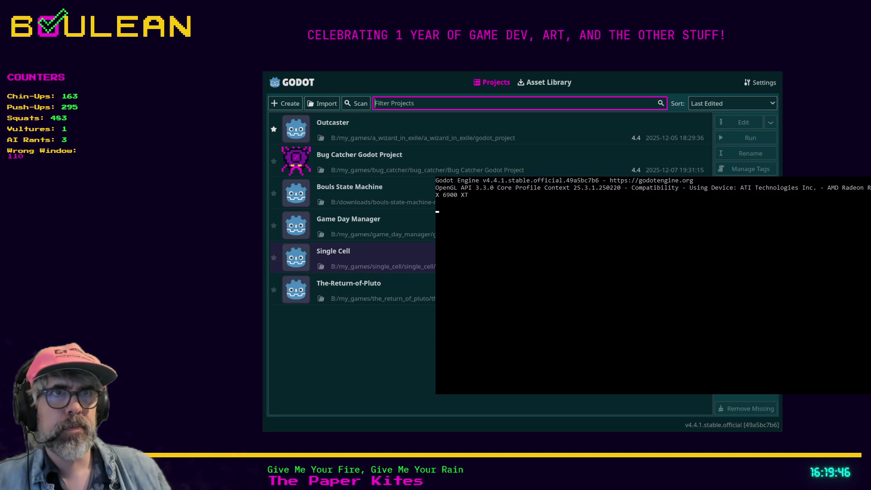
Open the Bug Catcher Godot Project from the Project Manager list.
{"action": "double_click", "coordinate": [491, 155]}
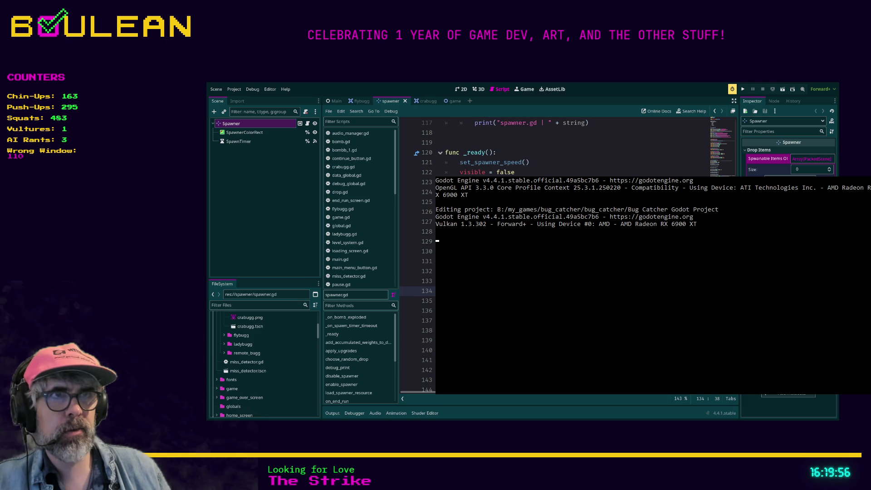
Comment out the old spawner-speed code on lines 140–168 of spawner.gd with Ctrl+K.
{"action": "left_click", "coordinate": [431, 232]}
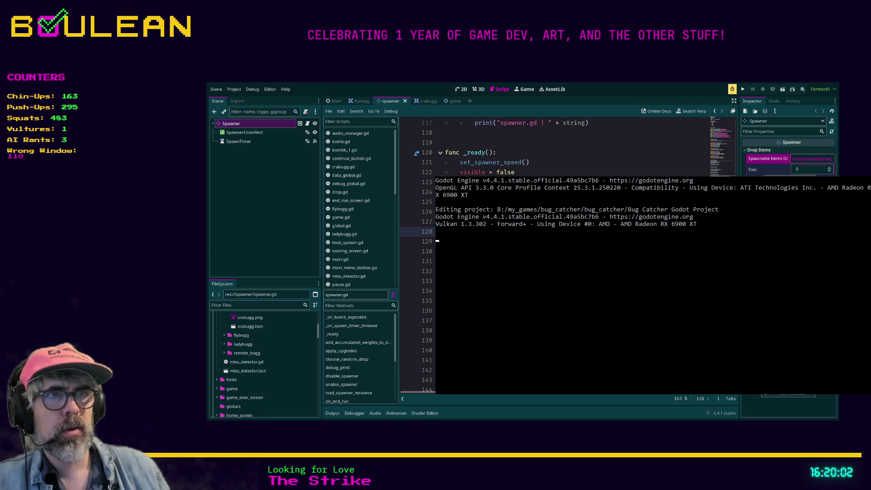
{"action": "left_click", "coordinate": [431, 340]}
{"action": "scroll", "coordinate": [567, 254], "scroll_direction": "down", "scroll_amount": 2}
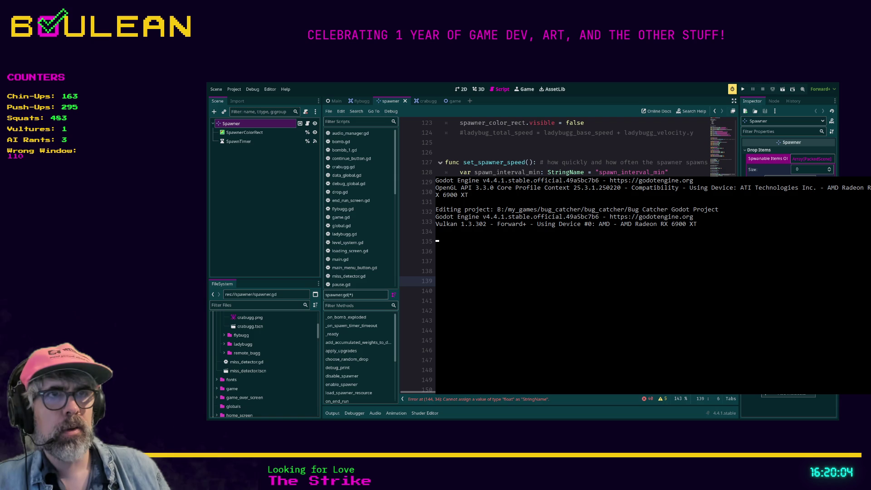
{"action": "key", "text": "Down"}
{"action": "key", "text": "shift+Down"}
{"action": "key", "text": "shift+Down"}
{"action": "key", "text": "shift+Down"}
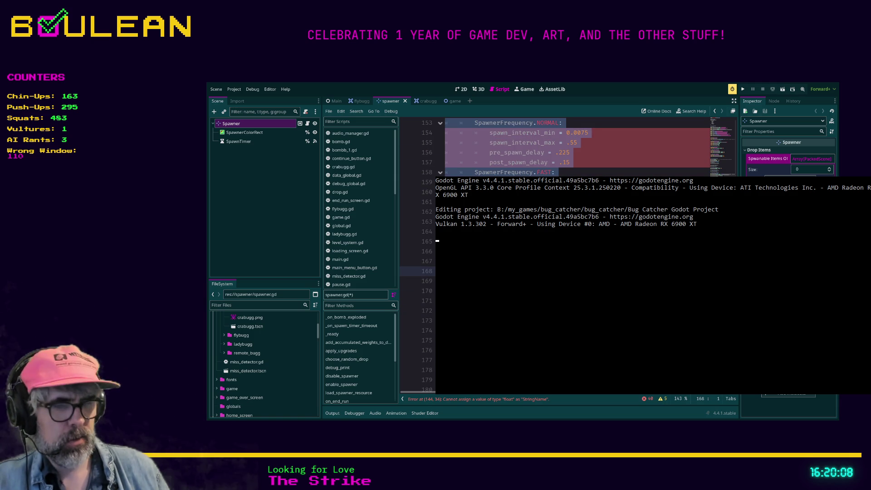
{"action": "key", "text": "ctrl+k"}
Save spawner.gd and switch to distraction-free mode so the script editor fills the window.
{"action": "scroll", "coordinate": [545, 145], "scroll_direction": "up", "scroll_amount": 5}
{"action": "scroll", "coordinate": [544, 145], "scroll_direction": "up", "scroll_amount": 6}
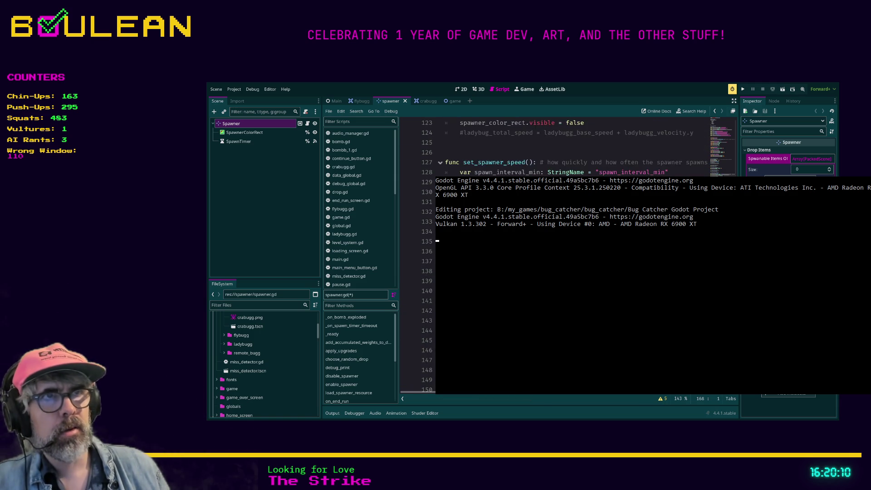
{"action": "left_click", "coordinate": [467, 311]}
{"action": "key", "text": "ctrl+s"}
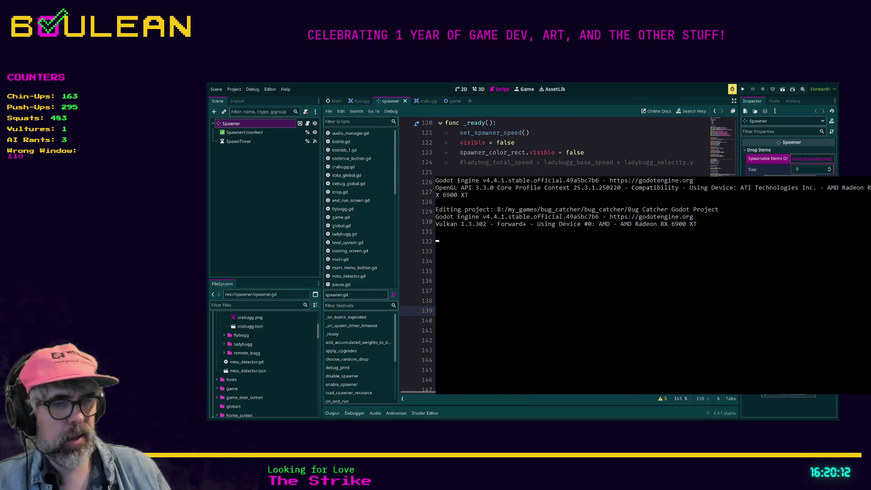
{"action": "key", "text": "ctrl+shift+F11"}
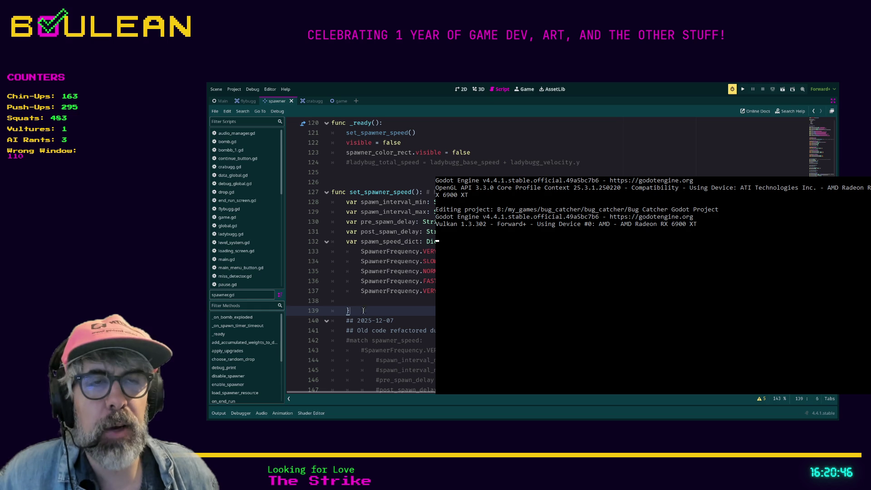
{"action": "key", "text": "shift+Up"}
{"action": "key", "text": "shift+Up"}
{"action": "key", "text": "shift+Up"}
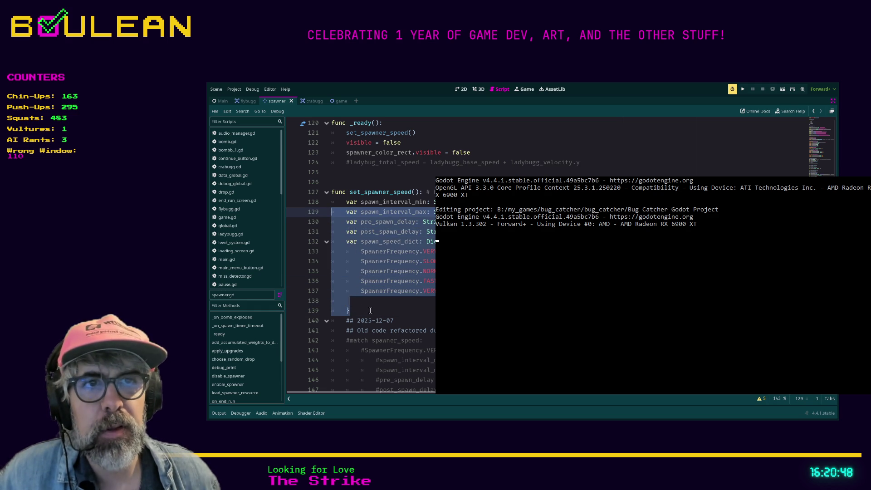
{"action": "left_click_drag", "start_coordinate": [373, 312], "coordinate": [316, 212]}
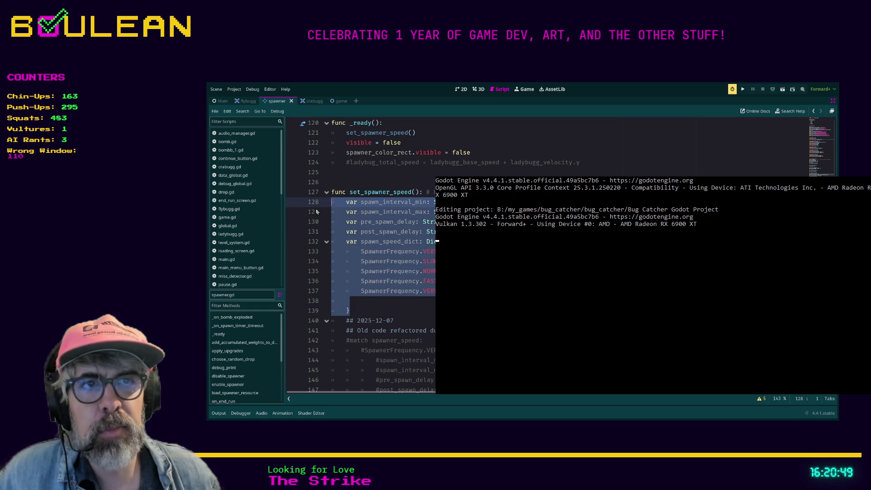
{"action": "left_click", "coordinate": [362, 308]}
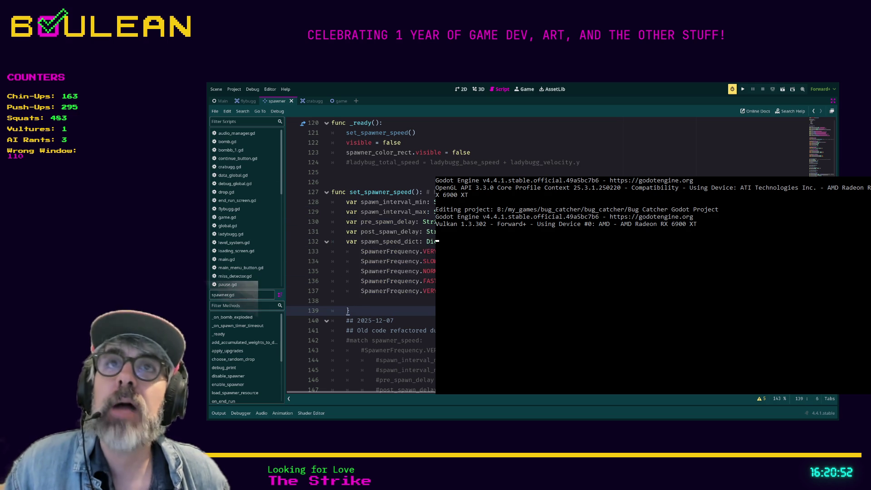
{"action": "left_click_drag", "start_coordinate": [352, 310], "coordinate": [299, 202]}
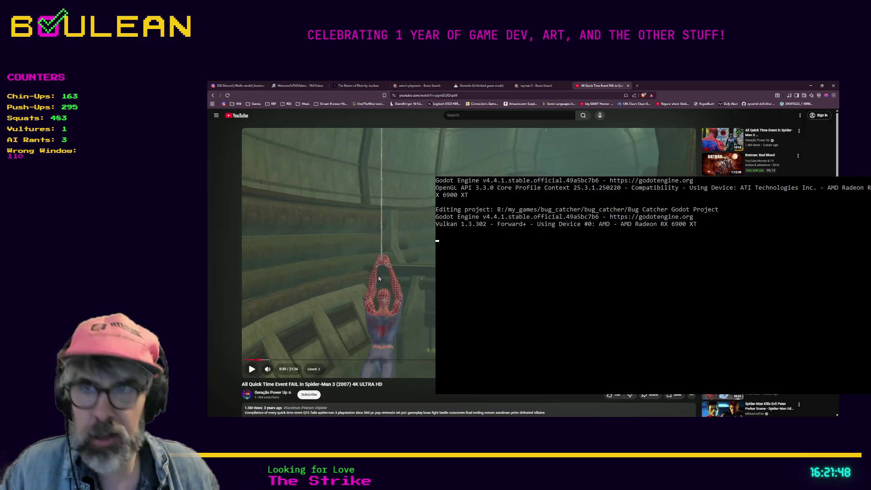
Load the docs.godotengine.org GDScript basics page at #inner-classes in a new tab.
{"action": "key", "text": "ctrl+t"}
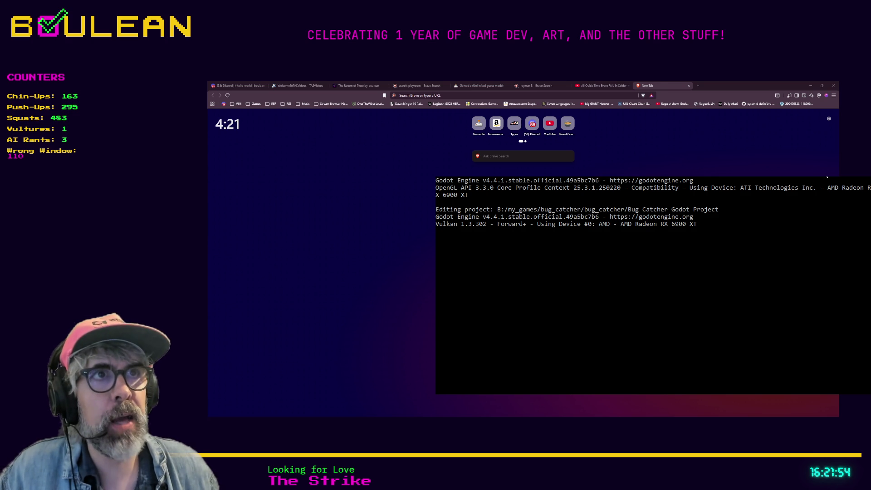
{"action": "key", "text": "alt+Tab"}
{"action": "key", "text": "ctrl+v"}
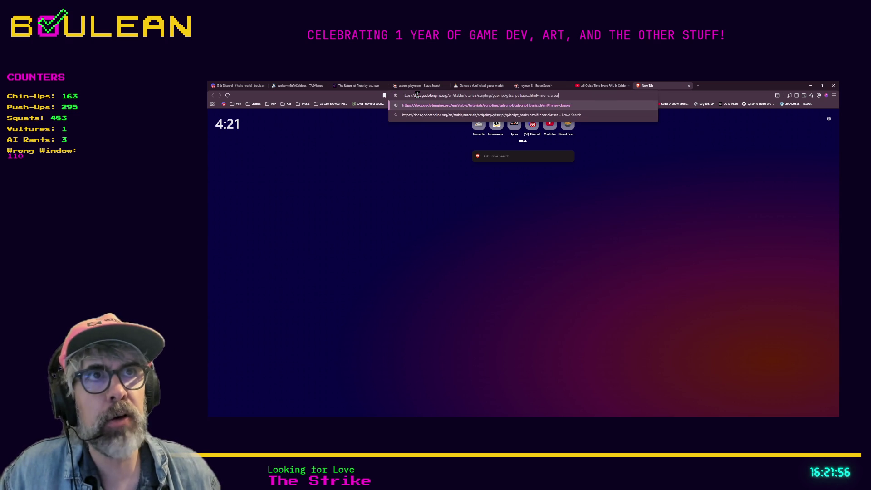
{"action": "key", "text": "Return"}
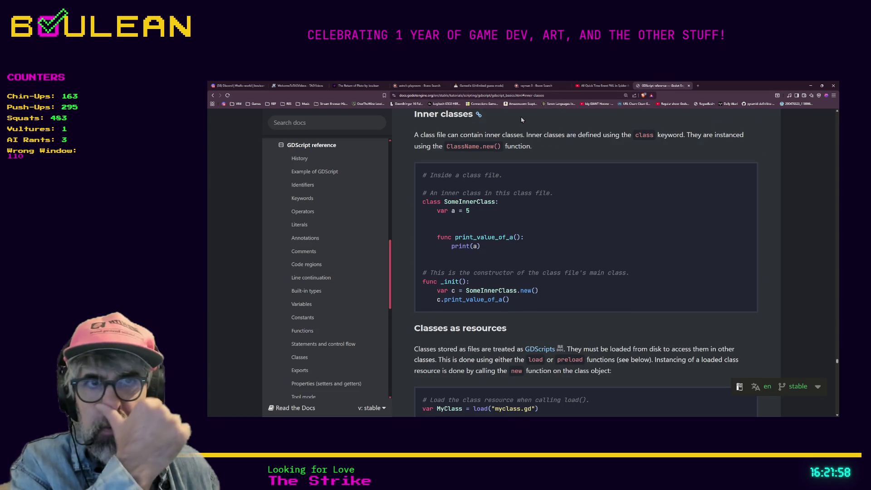
{"action": "scroll", "coordinate": [559, 245], "scroll_direction": "up", "scroll_amount": 1}
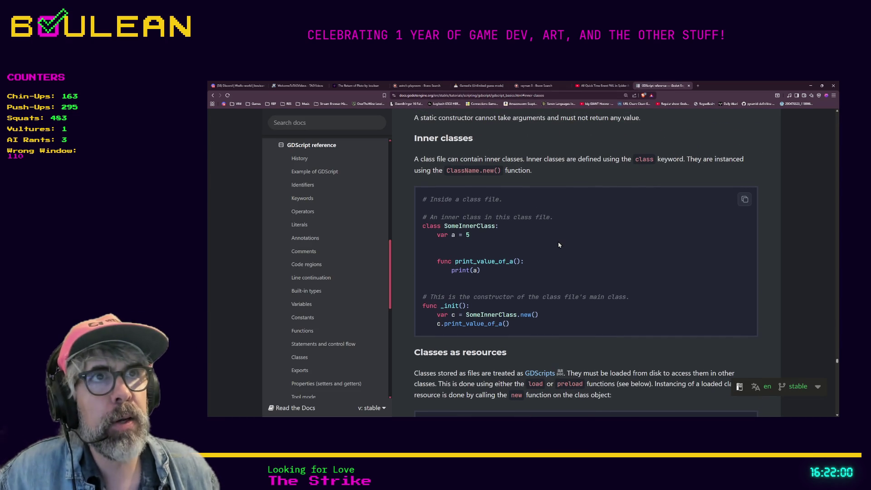
{"action": "scroll", "coordinate": [544, 222], "scroll_direction": "up", "scroll_amount": 1}
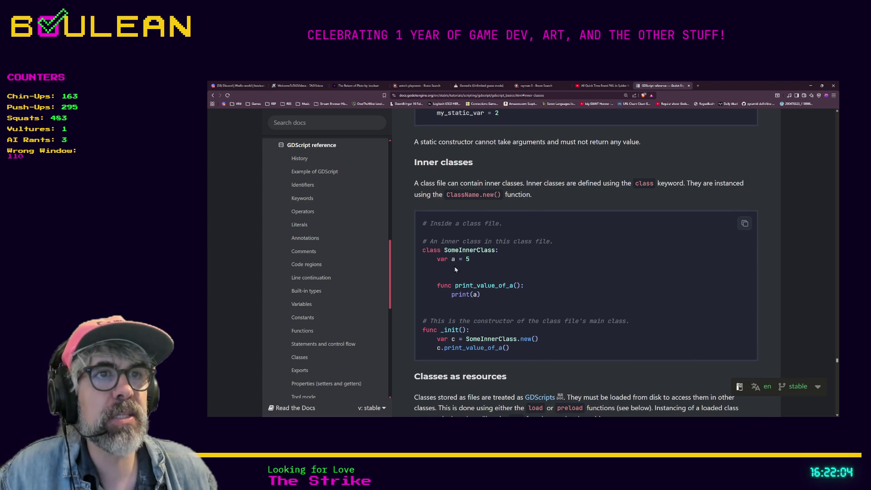
{"action": "scroll", "coordinate": [481, 286], "scroll_direction": "up", "scroll_amount": 5}
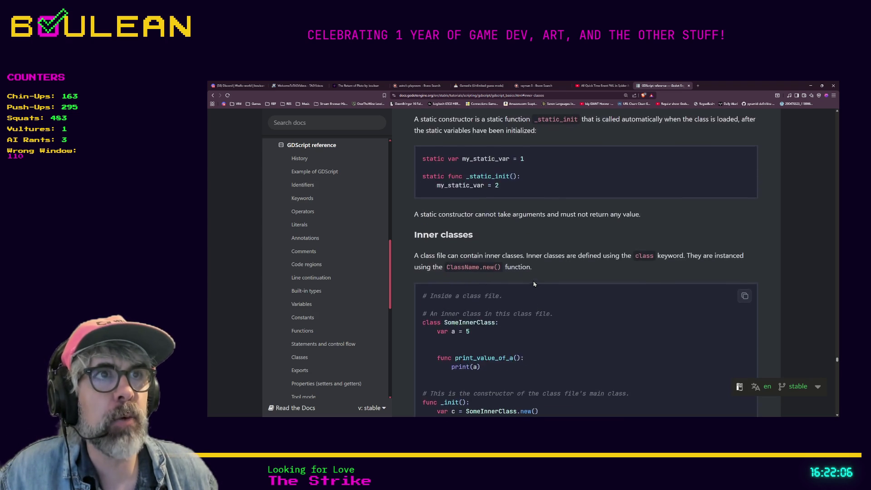
{"action": "scroll", "coordinate": [481, 288], "scroll_direction": "down", "scroll_amount": 1}
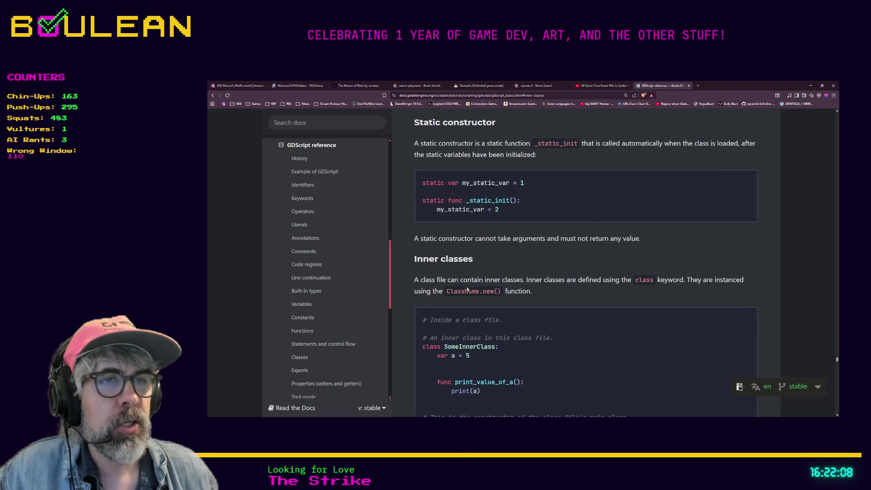
{"action": "left_click_drag", "start_coordinate": [422, 319], "coordinate": [519, 324]}
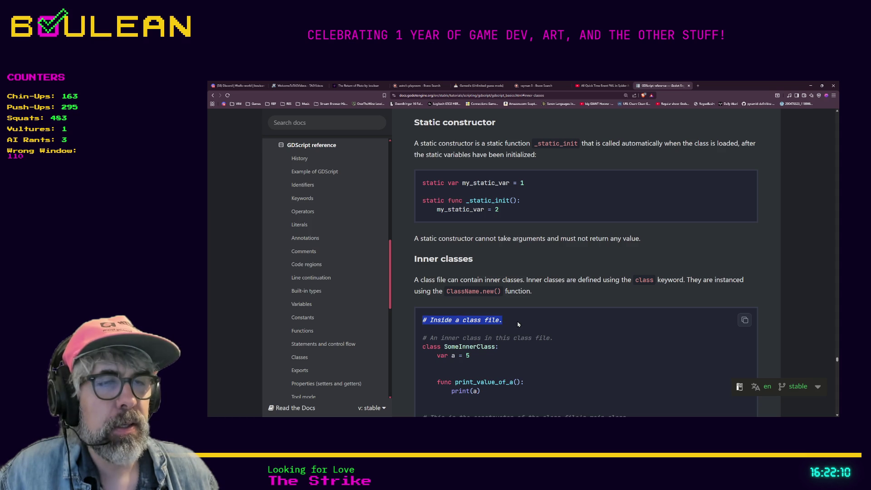
{"action": "mouse_move", "coordinate": [422, 347]}
{"action": "left_mouse_down"}
{"action": "mouse_move", "coordinate": [503, 347]}
{"action": "mouse_move", "coordinate": [423, 348]}
{"action": "left_mouse_up"}
{"action": "scroll", "coordinate": [515, 333], "scroll_direction": "down", "scroll_amount": 1}
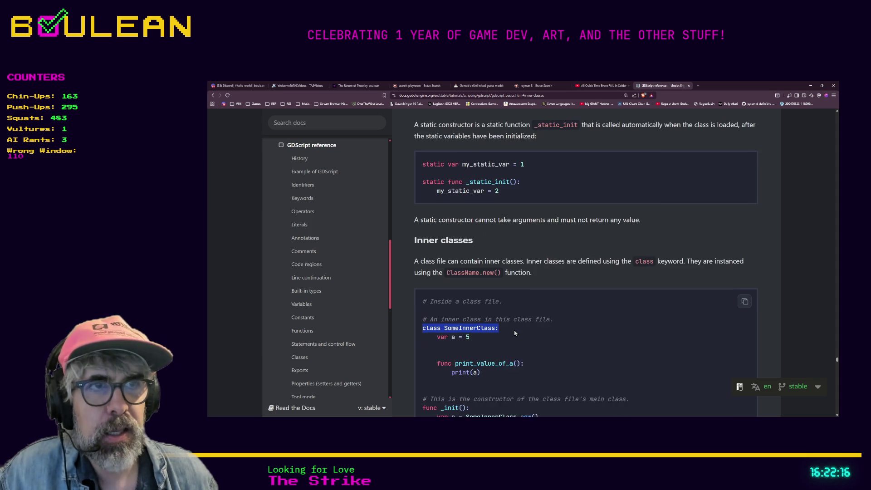
{"action": "scroll", "coordinate": [515, 333], "scroll_direction": "down", "scroll_amount": 1}
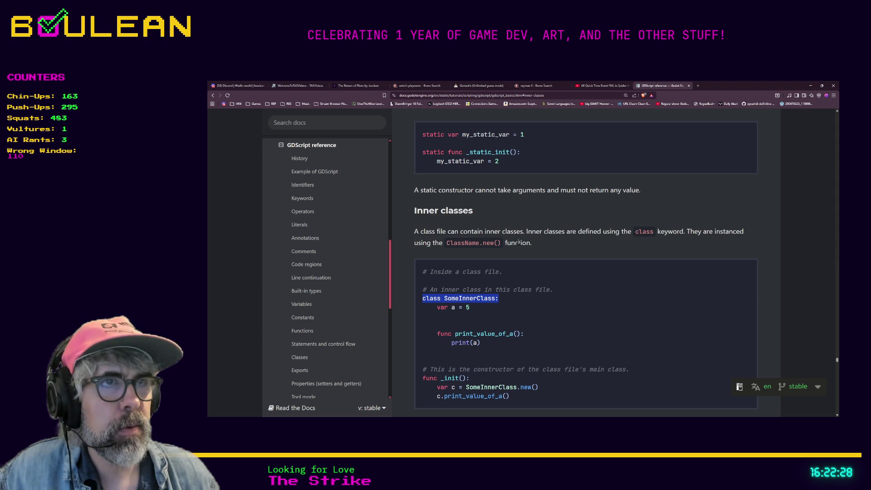
{"action": "scroll", "coordinate": [521, 242], "scroll_direction": "down", "scroll_amount": 1}
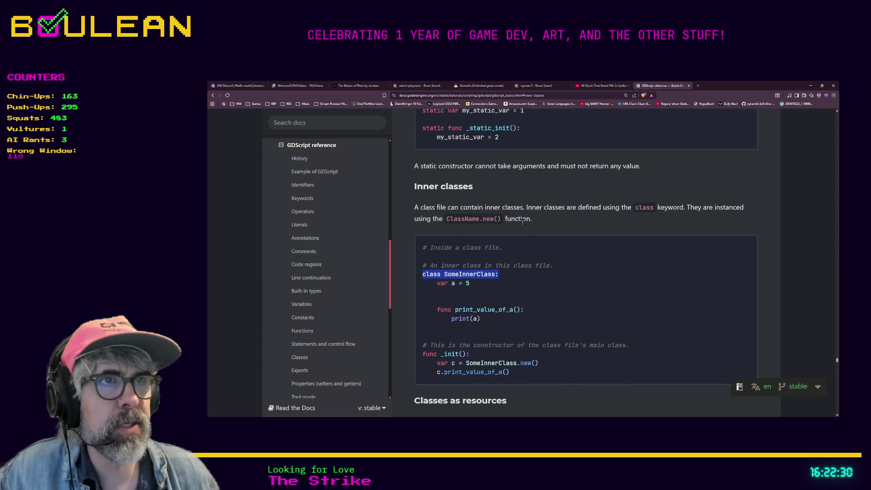
{"action": "scroll", "coordinate": [545, 238], "scroll_direction": "down", "scroll_amount": 1}
{"action": "scroll", "coordinate": [545, 237], "scroll_direction": "down", "scroll_amount": 2}
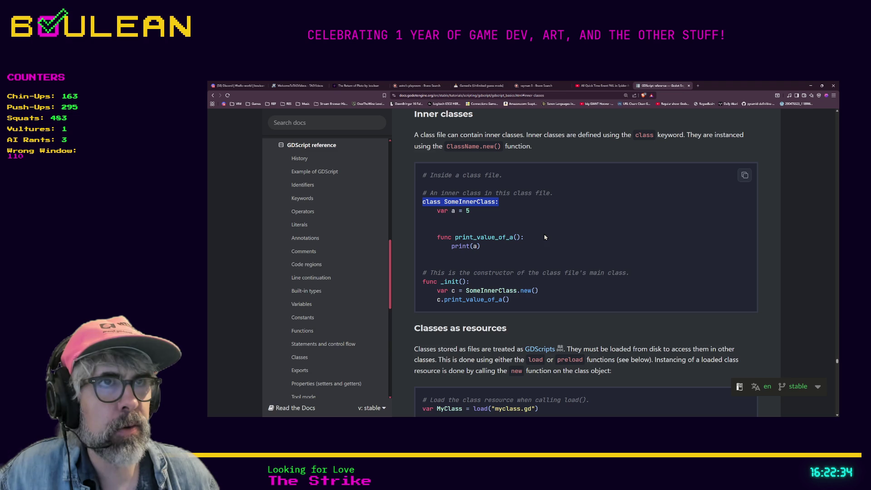
{"action": "scroll", "coordinate": [527, 240], "scroll_direction": "down", "scroll_amount": 2}
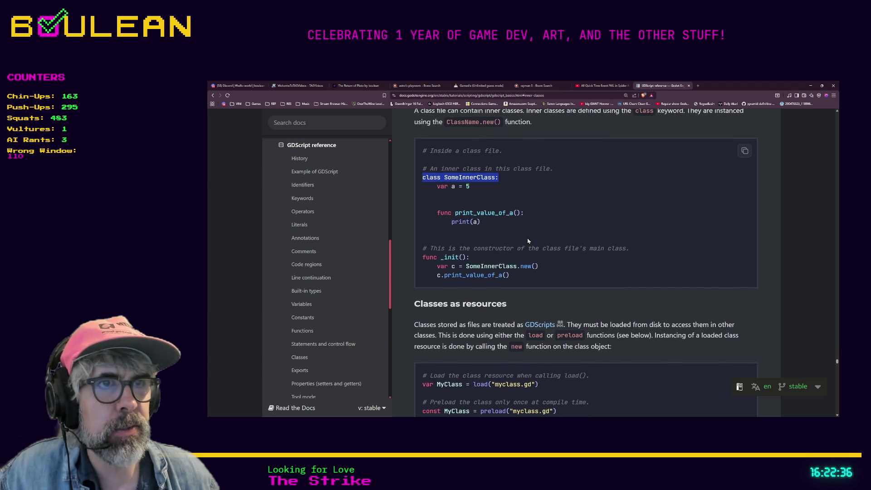
{"action": "scroll", "coordinate": [473, 275], "scroll_direction": "down", "scroll_amount": 1}
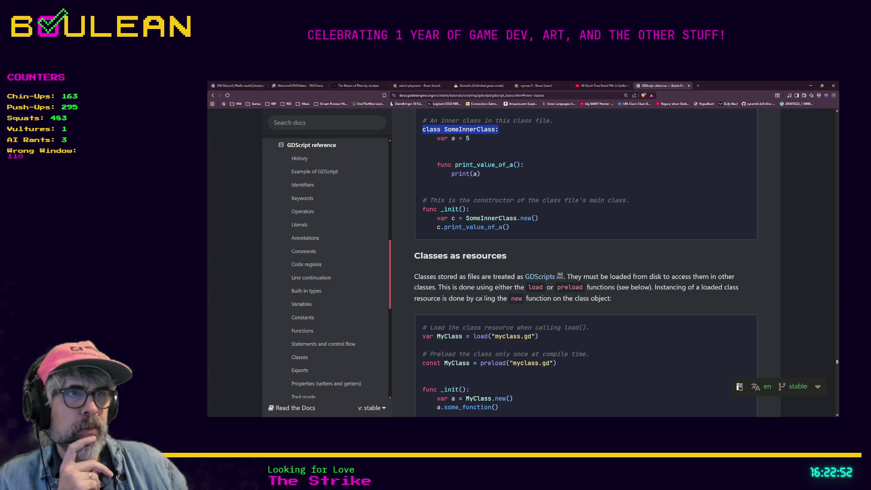
{"action": "scroll", "coordinate": [485, 298], "scroll_direction": "down", "scroll_amount": 2}
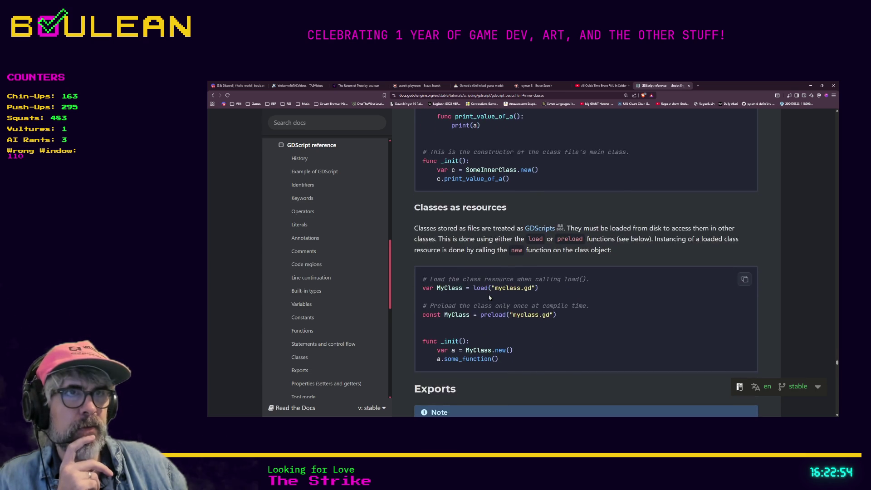
{"action": "scroll", "coordinate": [489, 297], "scroll_direction": "up", "scroll_amount": 3}
{"action": "scroll", "coordinate": [489, 297], "scroll_direction": "up", "scroll_amount": 1}
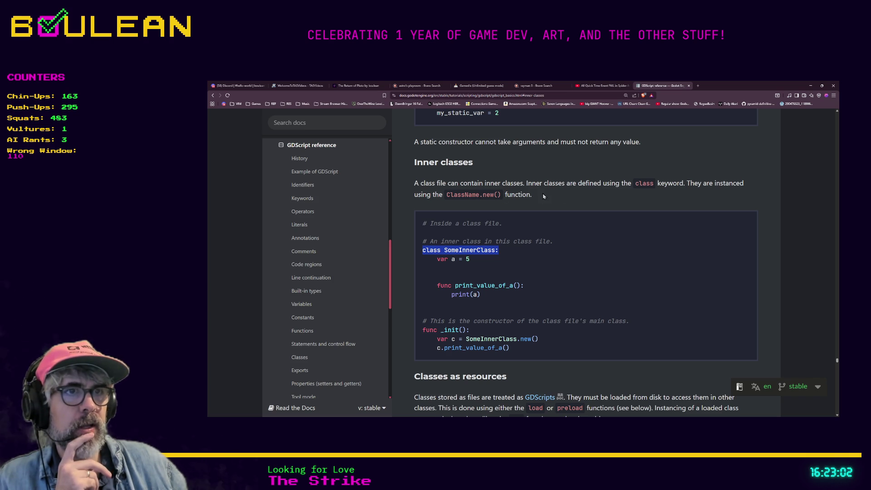
{"action": "left_click_drag", "start_coordinate": [530, 195], "coordinate": [442, 194]}
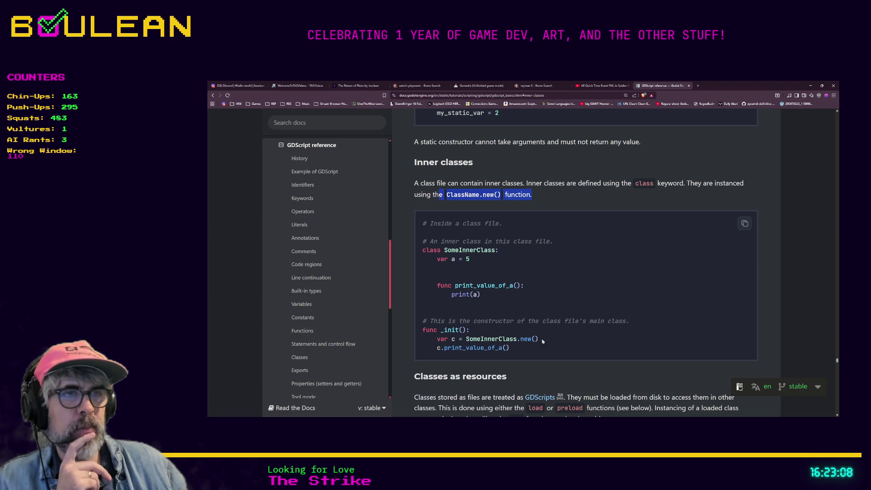
{"action": "left_click_drag", "start_coordinate": [517, 339], "coordinate": [539, 340]}
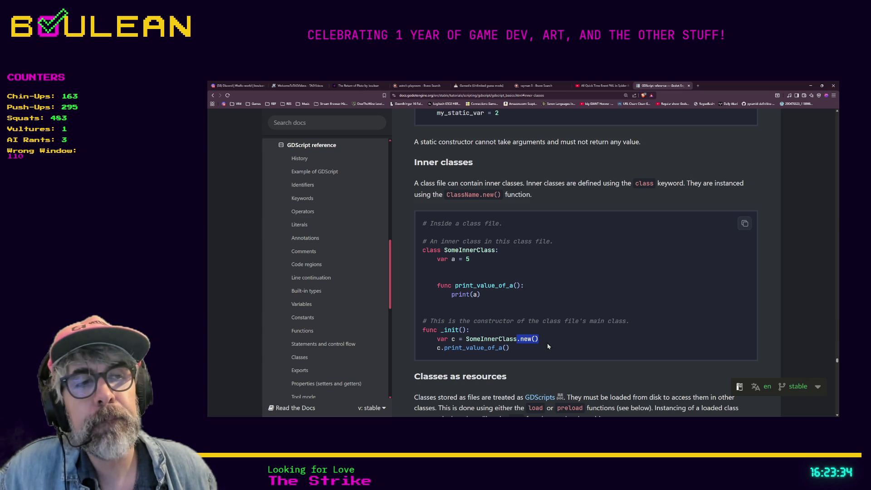
{"action": "mouse_move", "coordinate": [535, 347]}
{"action": "left_mouse_down"}
{"action": "mouse_move", "coordinate": [424, 321]}
{"action": "mouse_move", "coordinate": [421, 225]}
{"action": "left_mouse_up"}
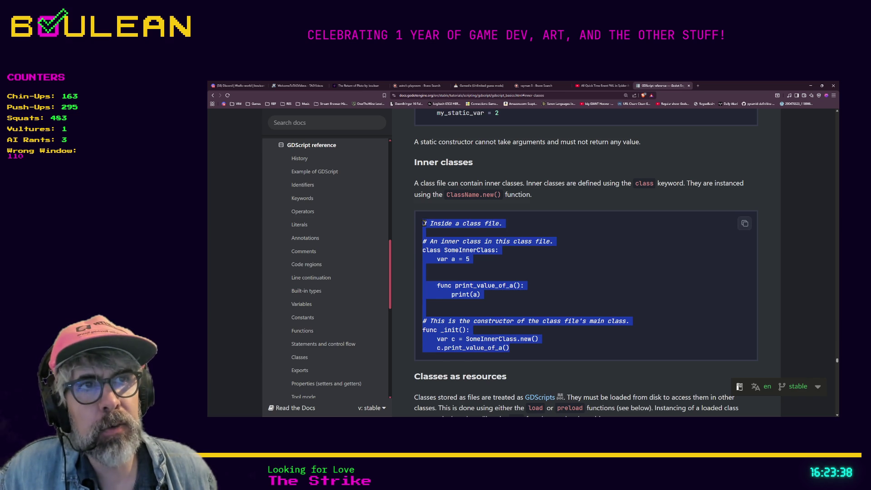
{"action": "left_click", "coordinate": [424, 223]}
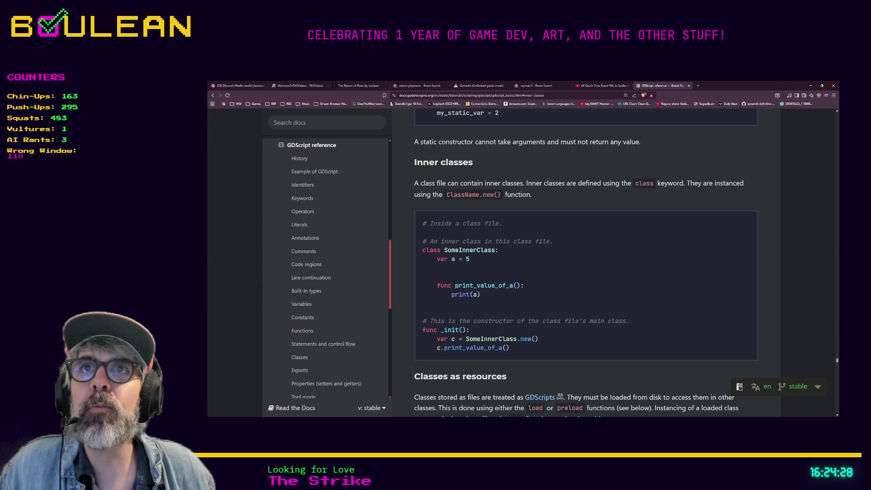
{"action": "key", "text": "alt+Tab"}
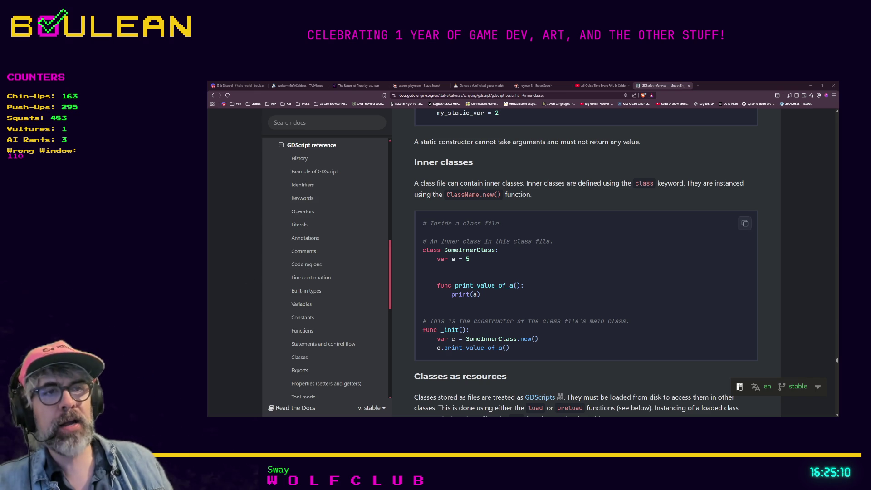
Select the inner-class example code on the docs page, then minimize the browser.
{"action": "mouse_move", "coordinate": [515, 352]}
{"action": "left_mouse_down"}
{"action": "mouse_move", "coordinate": [424, 242]}
{"action": "mouse_move", "coordinate": [422, 226]}
{"action": "mouse_move", "coordinate": [460, 244]}
{"action": "mouse_move", "coordinate": [499, 340]}
{"action": "mouse_move", "coordinate": [514, 352]}
{"action": "mouse_move", "coordinate": [443, 319]}
{"action": "mouse_move", "coordinate": [423, 223]}
{"action": "left_mouse_up"}
{"action": "left_click", "coordinate": [514, 352]}
{"action": "left_click", "coordinate": [811, 86]}
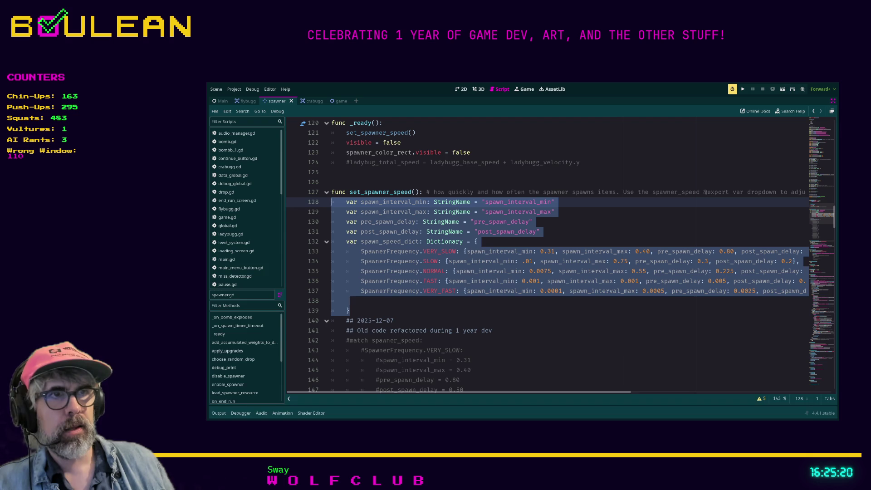
Select lines 128–139 of set_spawner_speed: the four StringName variables and spawn_speed_dict.
{"action": "left_click", "coordinate": [412, 311]}
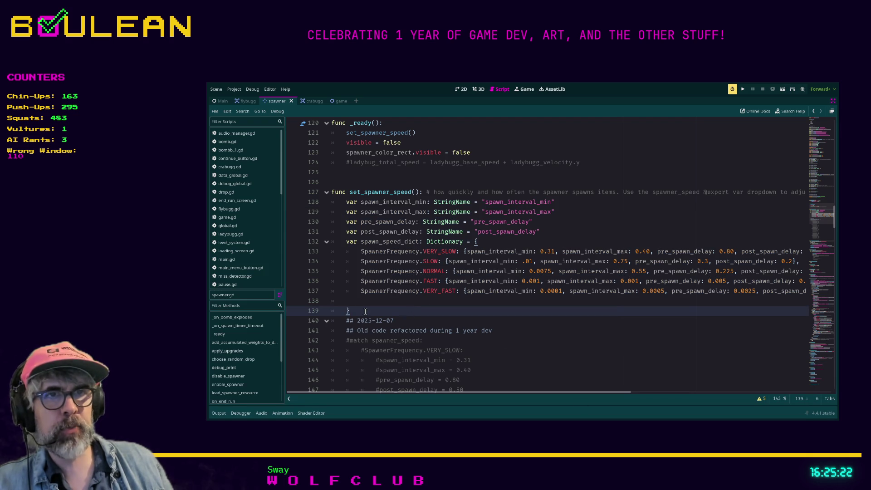
{"action": "left_click_drag", "start_coordinate": [358, 311], "coordinate": [325, 209]}
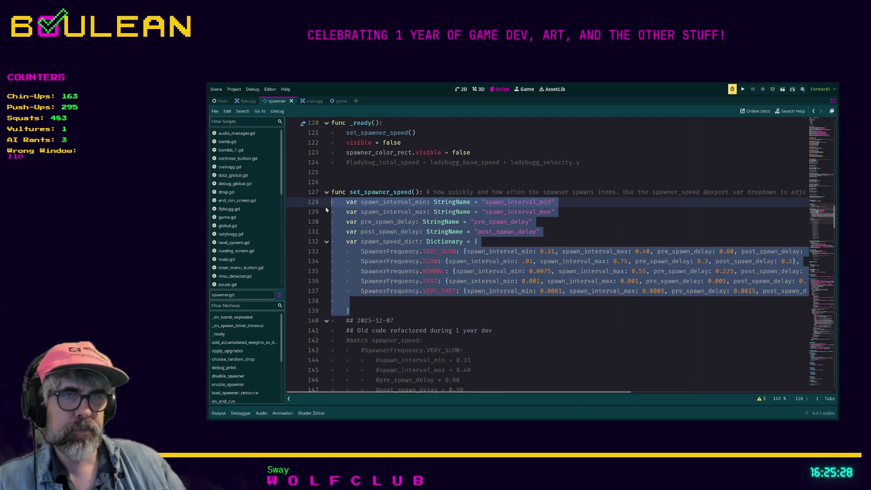
{"action": "left_click", "coordinate": [365, 313]}
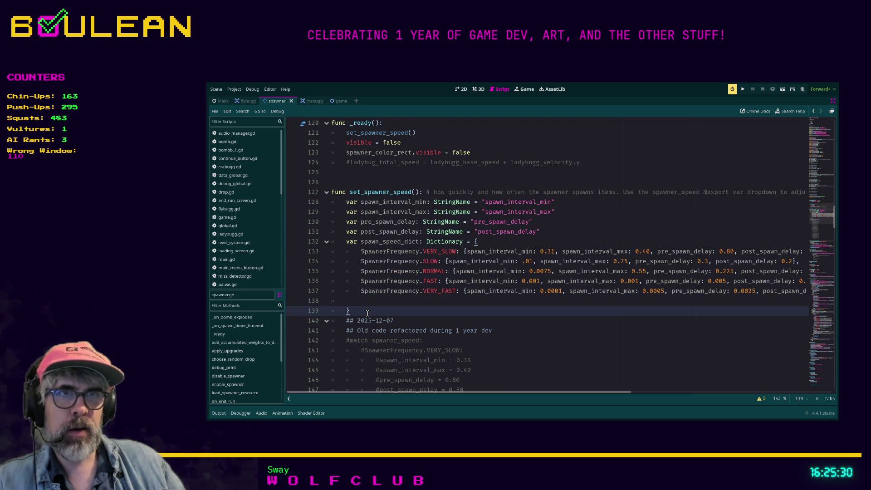
{"action": "mouse_move", "coordinate": [365, 314]}
{"action": "left_mouse_down"}
{"action": "mouse_move", "coordinate": [332, 249]}
{"action": "mouse_move", "coordinate": [321, 200]}
{"action": "left_mouse_up"}
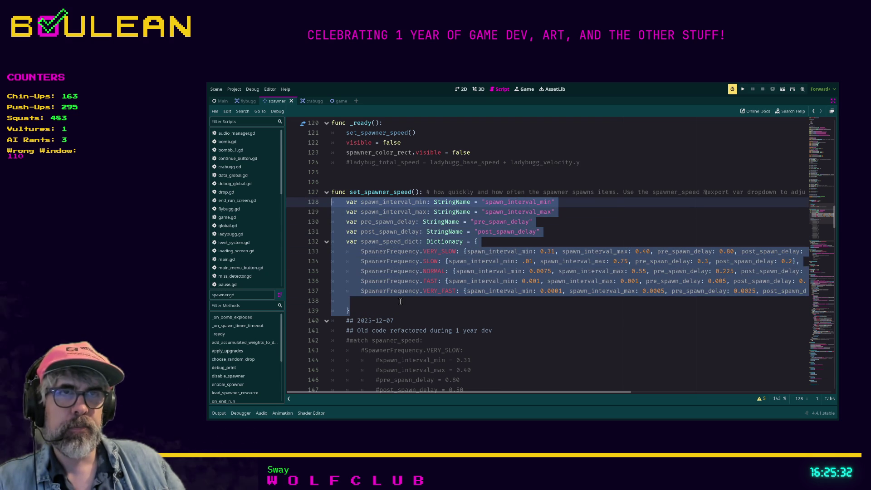
{"action": "left_click", "coordinate": [378, 232]}
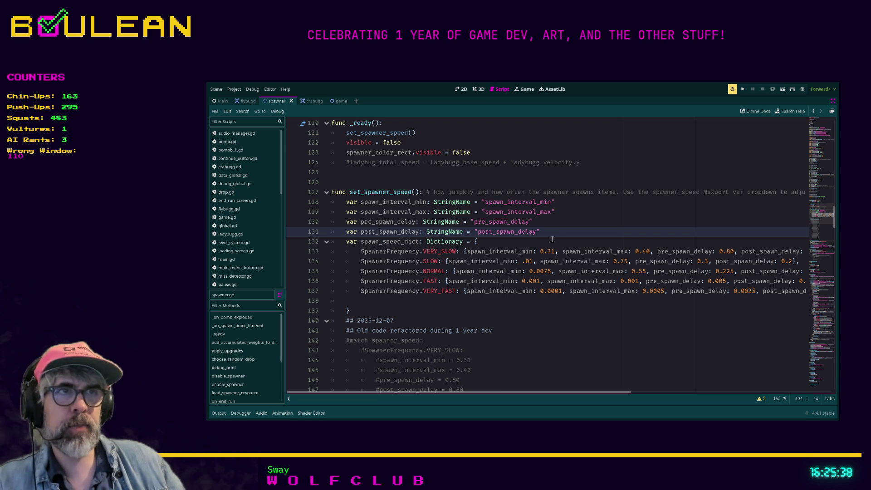
{"action": "mouse_move", "coordinate": [556, 233]}
{"action": "left_mouse_down"}
{"action": "mouse_move", "coordinate": [411, 223]}
{"action": "mouse_move", "coordinate": [325, 205]}
{"action": "left_mouse_up"}
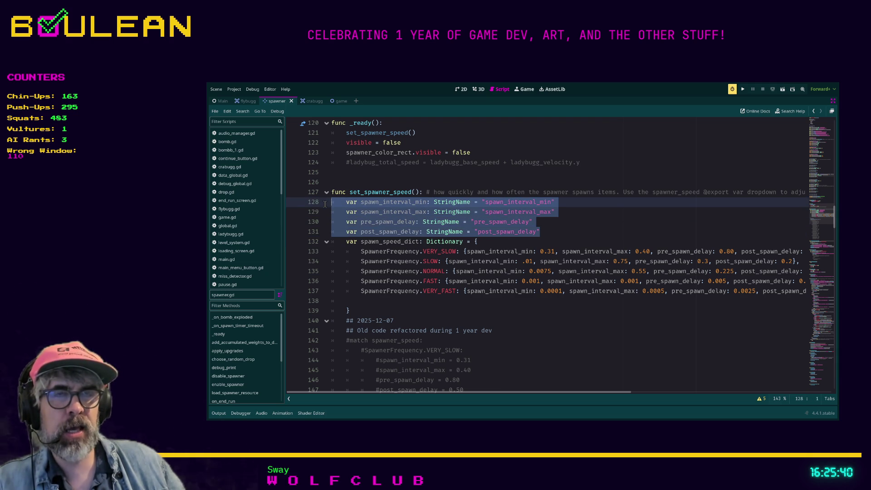
{"action": "left_click", "coordinate": [550, 234]}
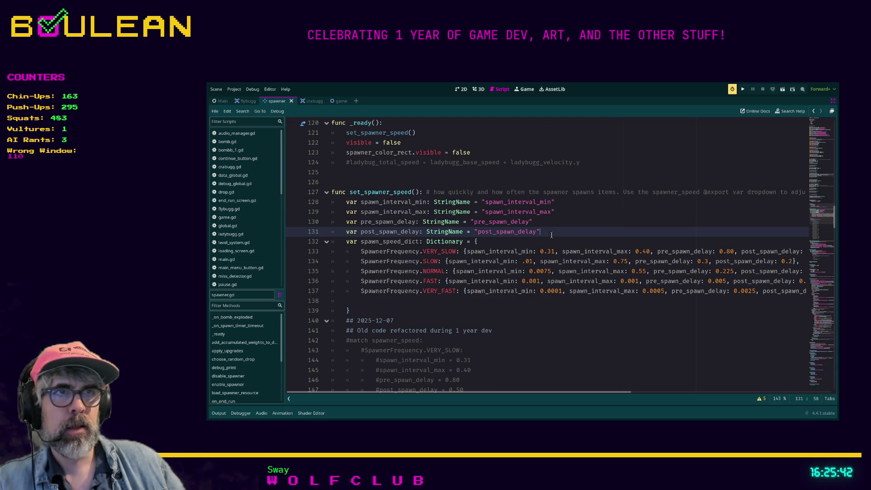
{"action": "mouse_move", "coordinate": [555, 234]}
{"action": "left_mouse_down"}
{"action": "mouse_move", "coordinate": [331, 221]}
{"action": "mouse_move", "coordinate": [329, 204]}
{"action": "left_mouse_up"}
{"action": "left_click", "coordinate": [449, 232]}
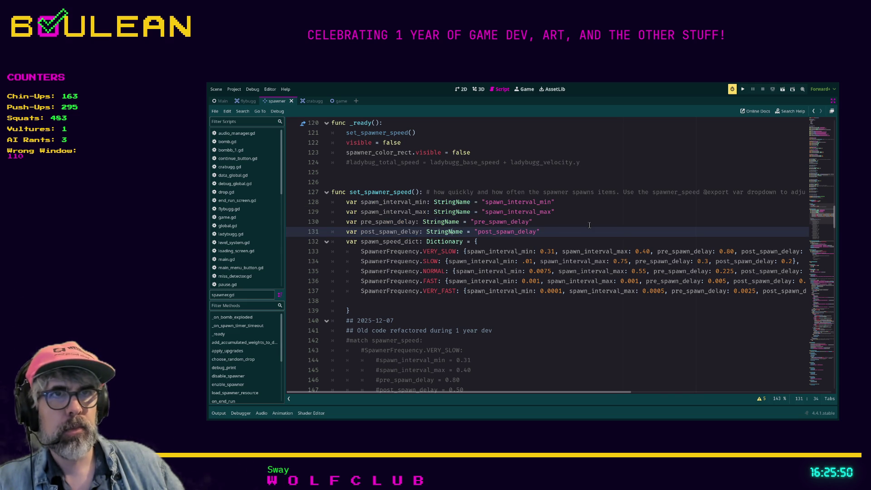
{"action": "mouse_move", "coordinate": [359, 313]}
{"action": "left_mouse_down"}
{"action": "mouse_move", "coordinate": [340, 203]}
{"action": "mouse_move", "coordinate": [330, 204]}
{"action": "left_mouse_up"}
{"action": "key", "text": "ctrl+c"}
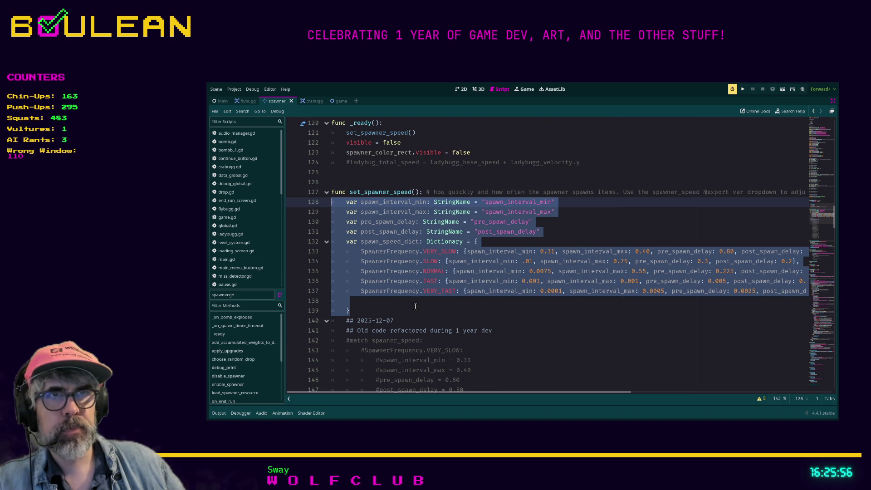
Move the variables and spawn_speed_dict block out of set_spawner_speed to empty line 106.
{"action": "key", "text": "Delete"}
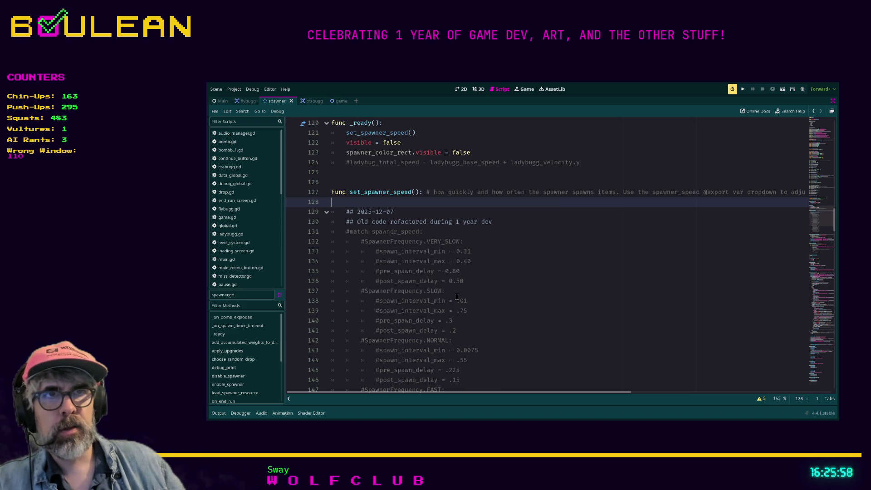
{"action": "scroll", "coordinate": [467, 327], "scroll_direction": "up", "scroll_amount": 3}
{"action": "scroll", "coordinate": [468, 328], "scroll_direction": "up", "scroll_amount": 8}
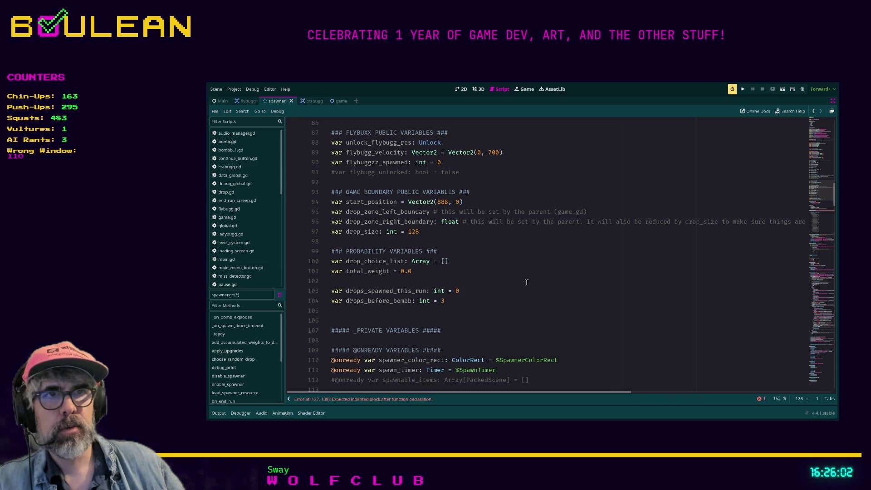
{"action": "scroll", "coordinate": [442, 313], "scroll_direction": "down", "scroll_amount": 1}
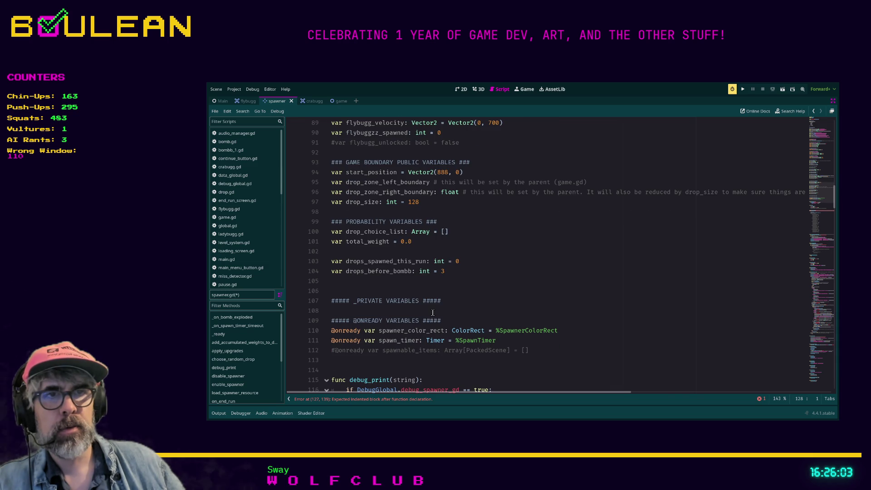
{"action": "left_click", "coordinate": [338, 294]}
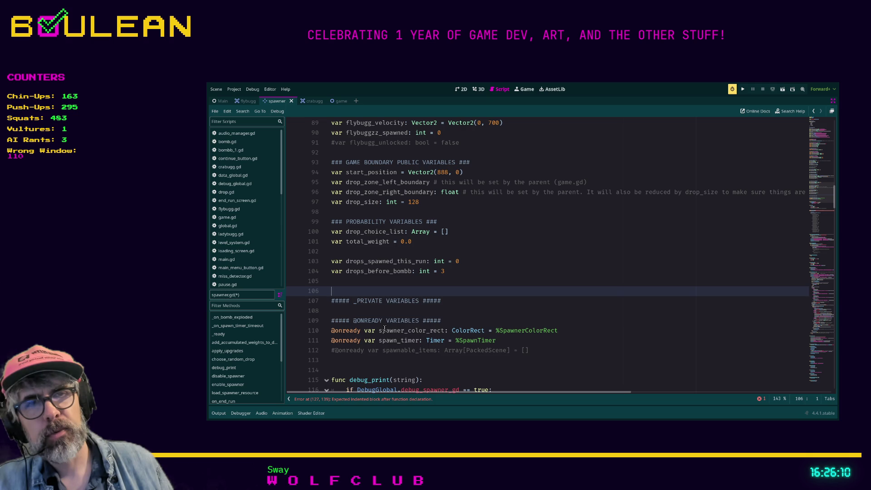
{"action": "key", "text": "Return"}
{"action": "key", "text": "Return"}
{"action": "key", "text": "Return"}
{"action": "key", "text": "Up"}
{"action": "key", "text": "Up"}
{"action": "key", "text": "Up"}
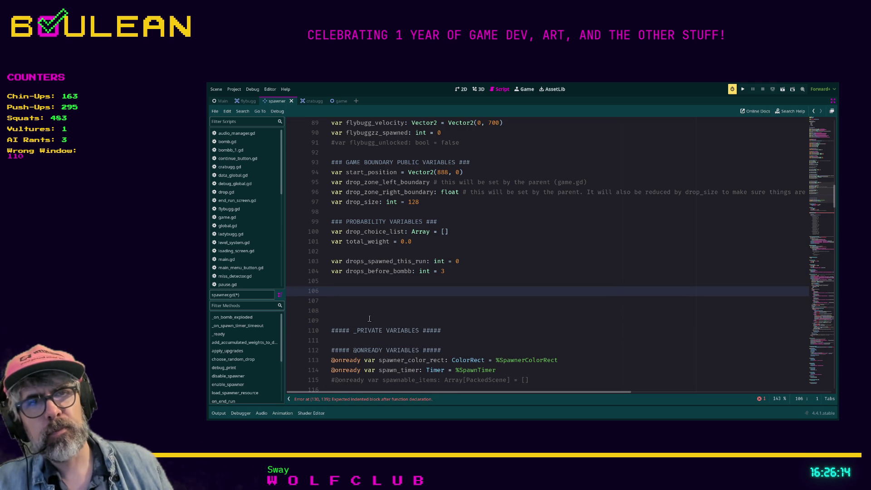
{"action": "key", "text": "ctrl+v"}
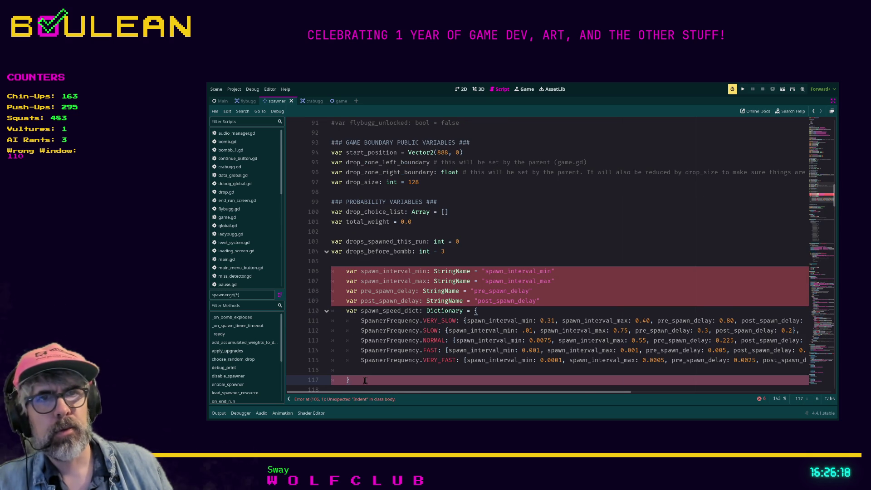
Dedent the pasted block to class level and start a '## 2025-12-07: Deviversar' comment above it.
{"action": "mouse_move", "coordinate": [361, 381]}
{"action": "left_mouse_down"}
{"action": "mouse_move", "coordinate": [346, 361]}
{"action": "mouse_move", "coordinate": [325, 272]}
{"action": "left_mouse_up"}
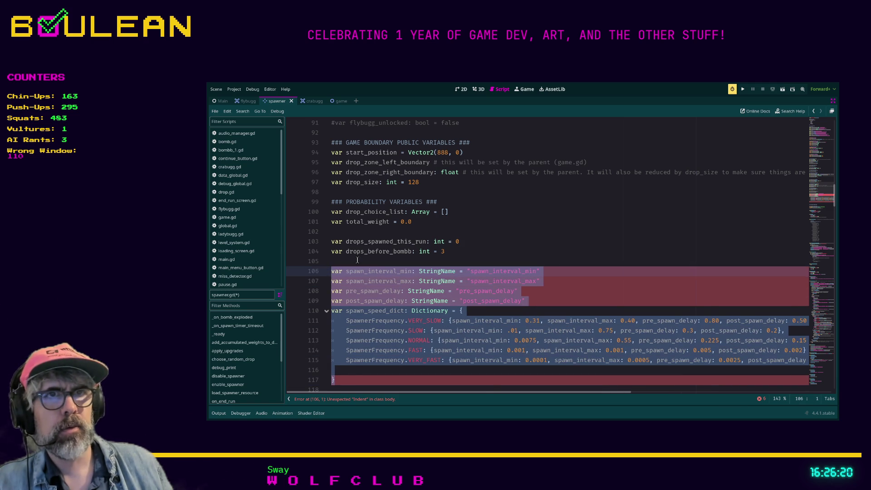
{"action": "key", "text": "shift+Tab"}
{"action": "key", "text": "Up"}
{"action": "key", "text": "Return"}
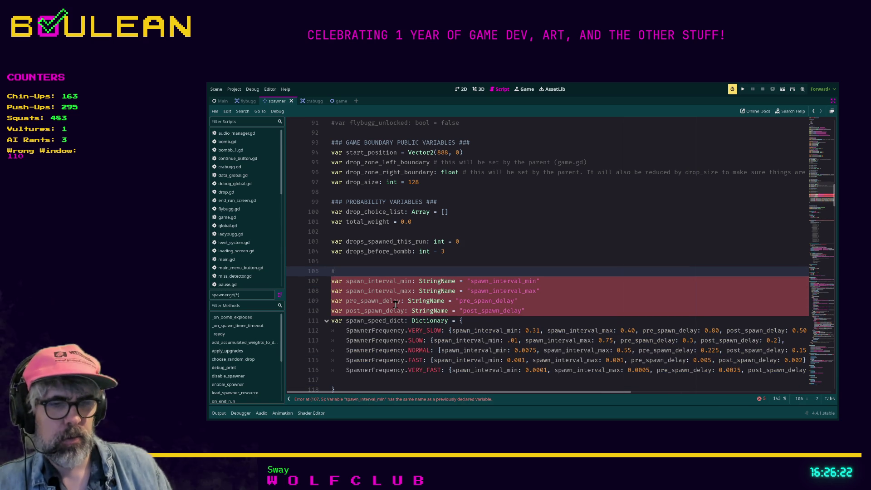
{"action": "type", "text": "## 2025"}
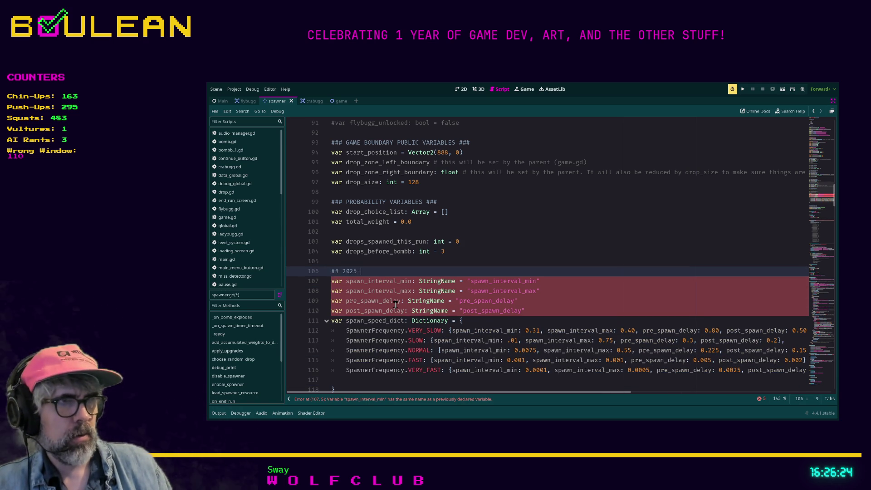
{"action": "type", "text": "-12-07"}
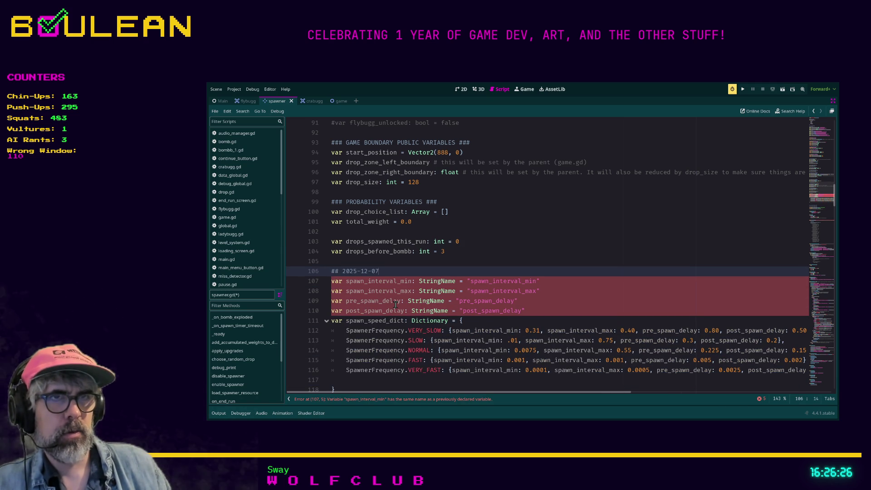
{"action": "type", "text": ": Deviver"}
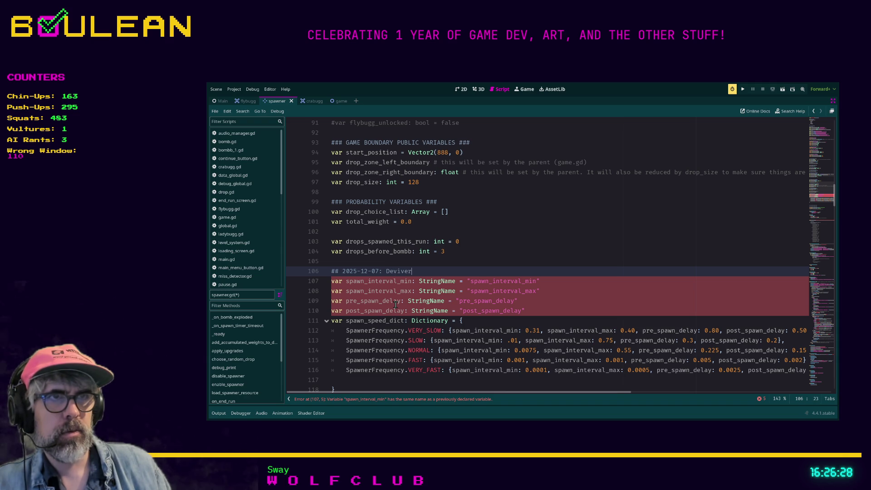
{"action": "type", "text": "sarry refa"}
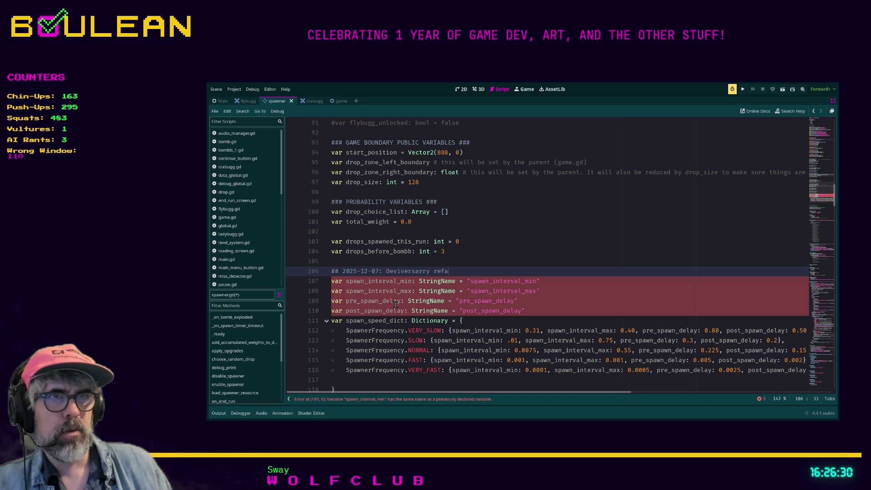
{"action": "type", "text": "ctor"}
{"action": "left_click", "coordinate": [563, 315]}
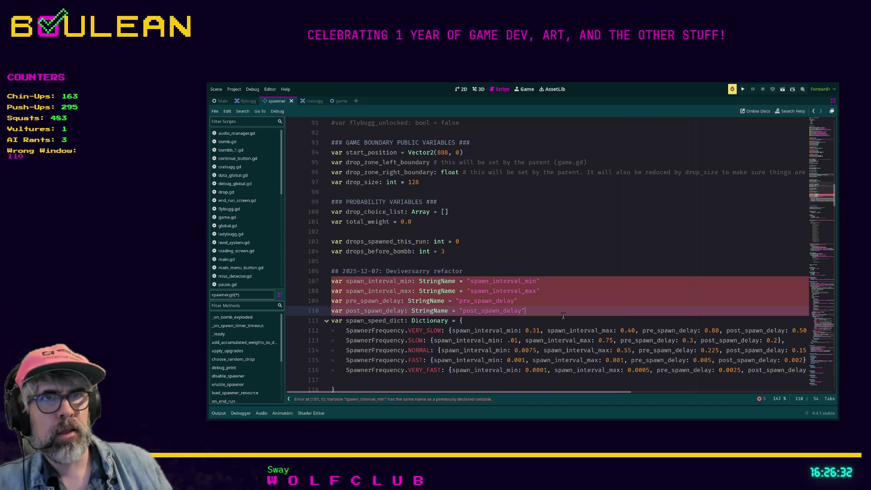
{"action": "scroll", "coordinate": [549, 309], "scroll_direction": "down", "scroll_amount": 1}
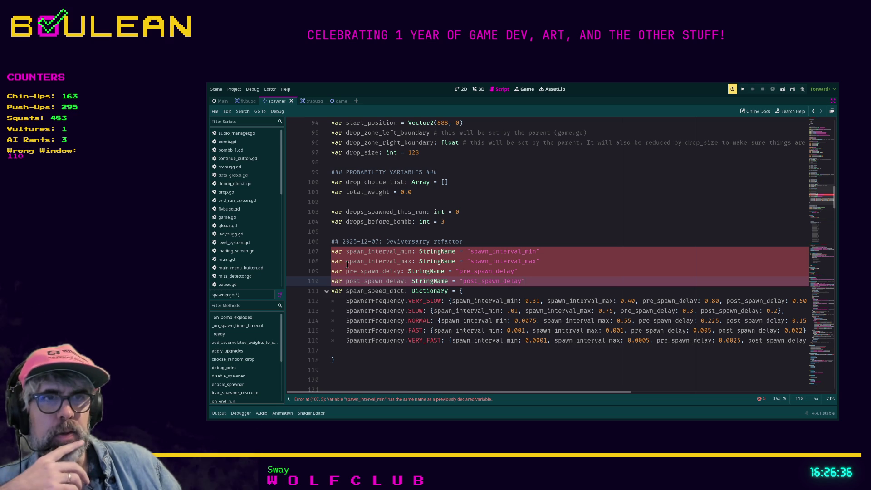
{"action": "scroll", "coordinate": [422, 303], "scroll_direction": "up", "scroll_amount": 4}
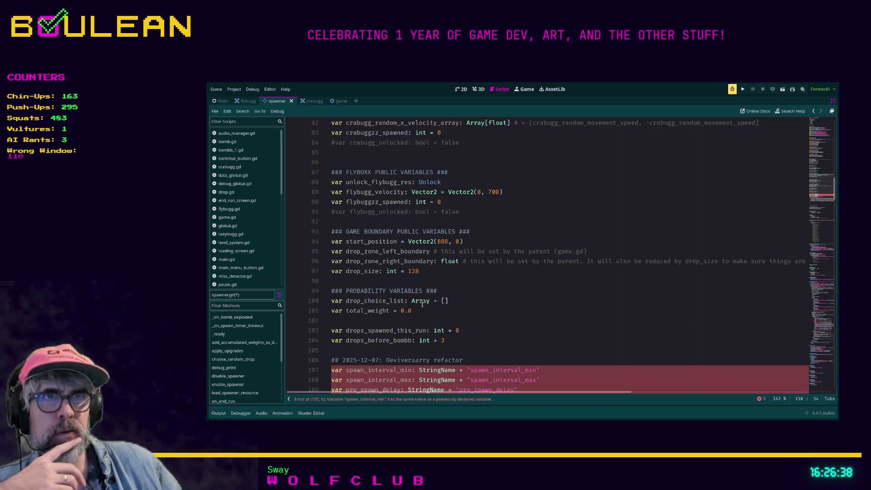
{"action": "scroll", "coordinate": [467, 306], "scroll_direction": "up", "scroll_amount": 2}
{"action": "scroll", "coordinate": [476, 300], "scroll_direction": "down", "scroll_amount": 1}
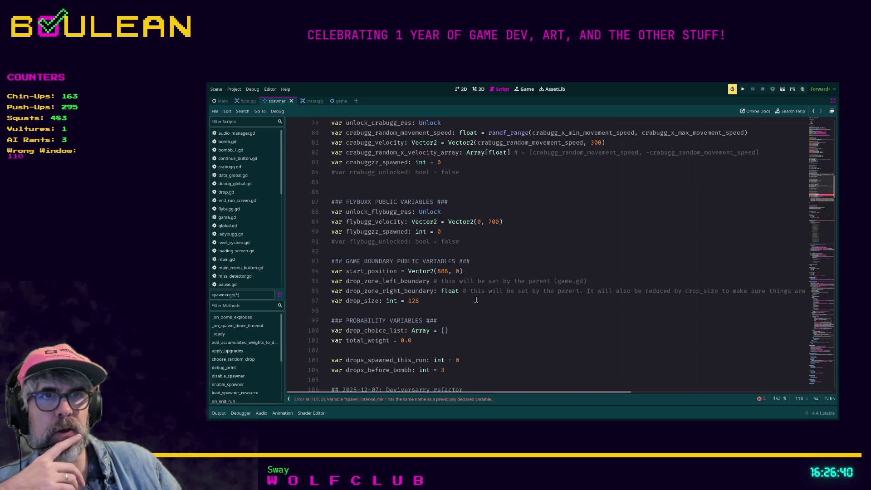
{"action": "scroll", "coordinate": [476, 300], "scroll_direction": "down", "scroll_amount": 1}
{"action": "scroll", "coordinate": [476, 300], "scroll_direction": "down", "scroll_amount": 1}
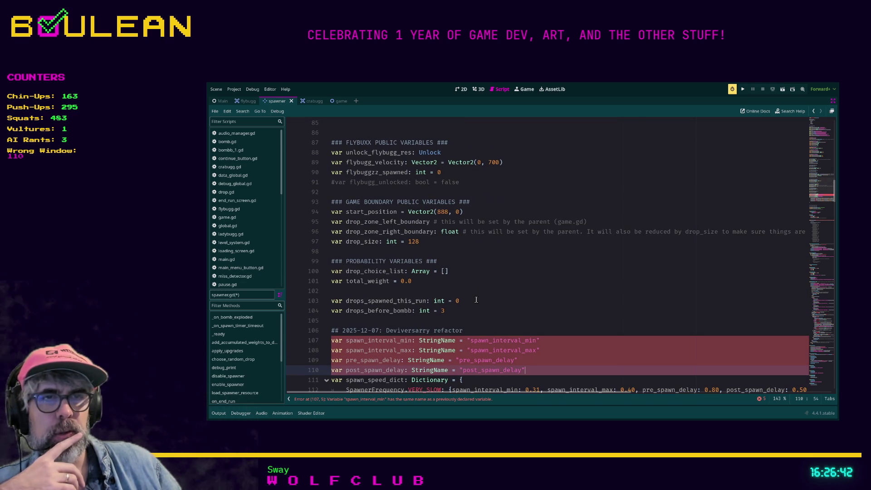
{"action": "scroll", "coordinate": [476, 299], "scroll_direction": "down", "scroll_amount": 2}
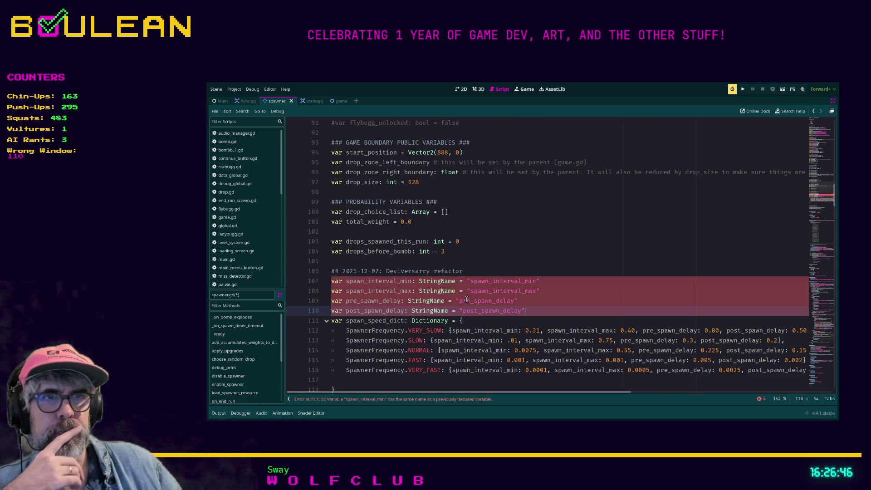
{"action": "scroll", "coordinate": [464, 301], "scroll_direction": "up", "scroll_amount": 1}
{"action": "scroll", "coordinate": [396, 296], "scroll_direction": "up", "scroll_amount": 13}
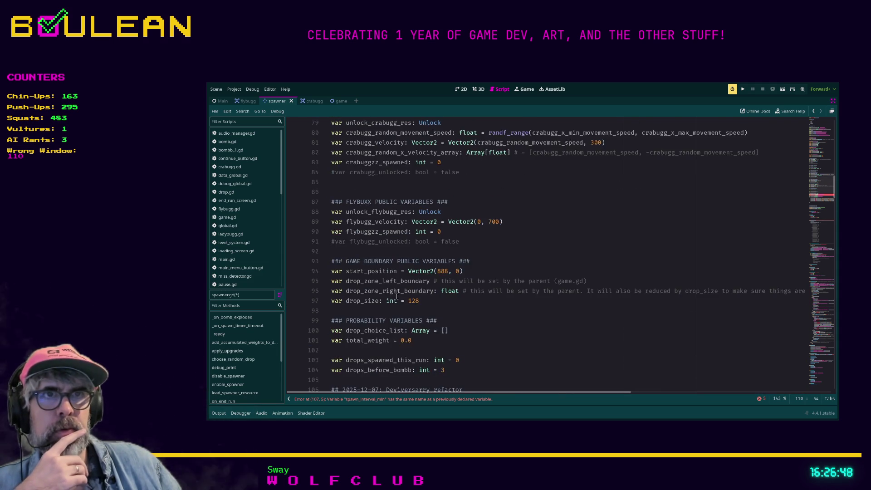
{"action": "scroll", "coordinate": [398, 299], "scroll_direction": "up", "scroll_amount": 8}
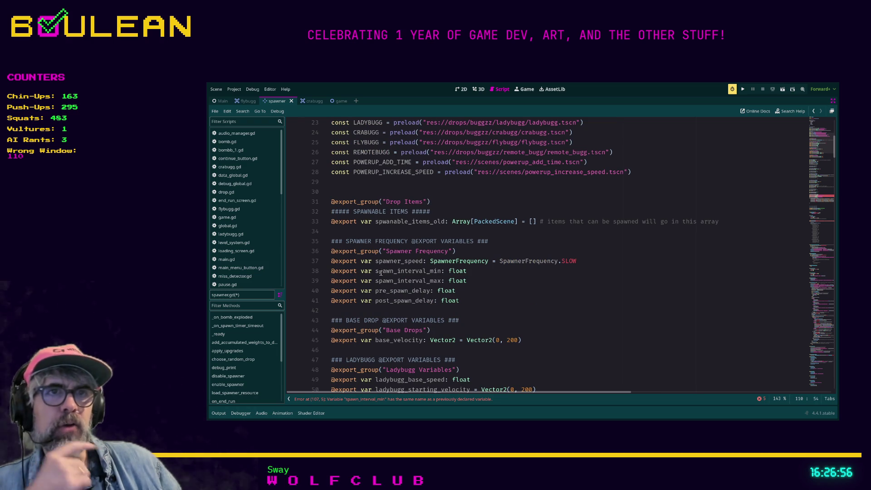
Exit distraction-free mode and select the root Spawner node in the Scene dock.
{"action": "left_click", "coordinate": [329, 271]}
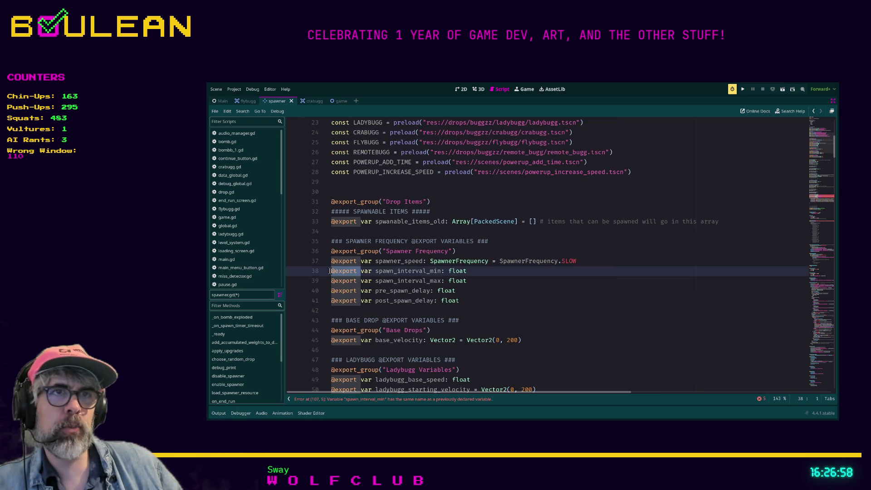
{"action": "left_click", "coordinate": [370, 271]}
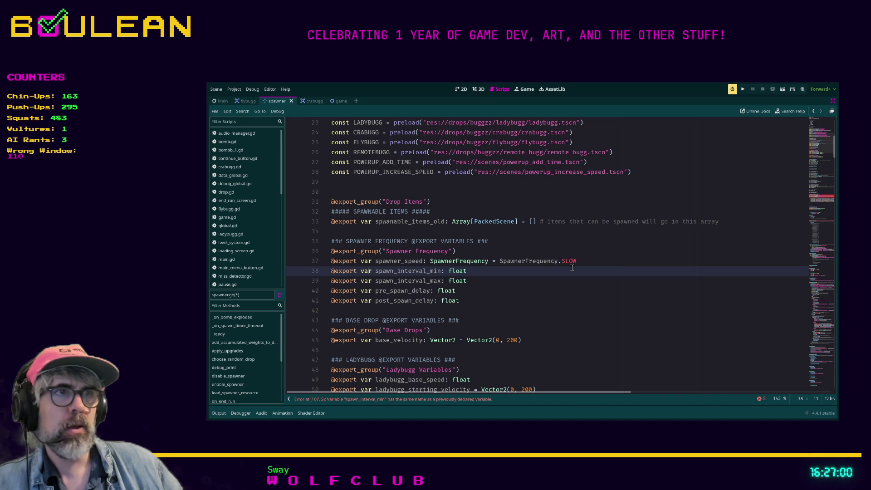
{"action": "left_click", "coordinate": [833, 100]}
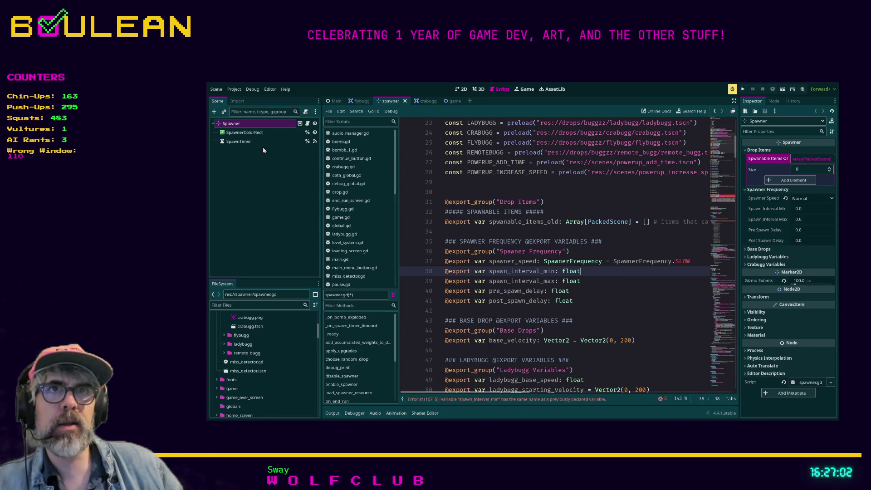
{"action": "left_click", "coordinate": [244, 136]}
{"action": "left_click", "coordinate": [232, 124]}
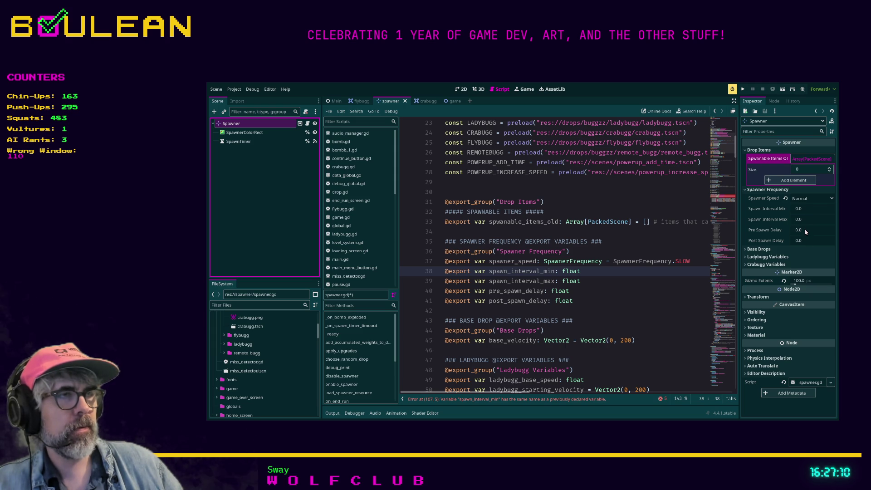
Compare the spawn_interval_min/max exports at lines 38–39 with the duplicate at line 107.
{"action": "left_click", "coordinate": [602, 280]}
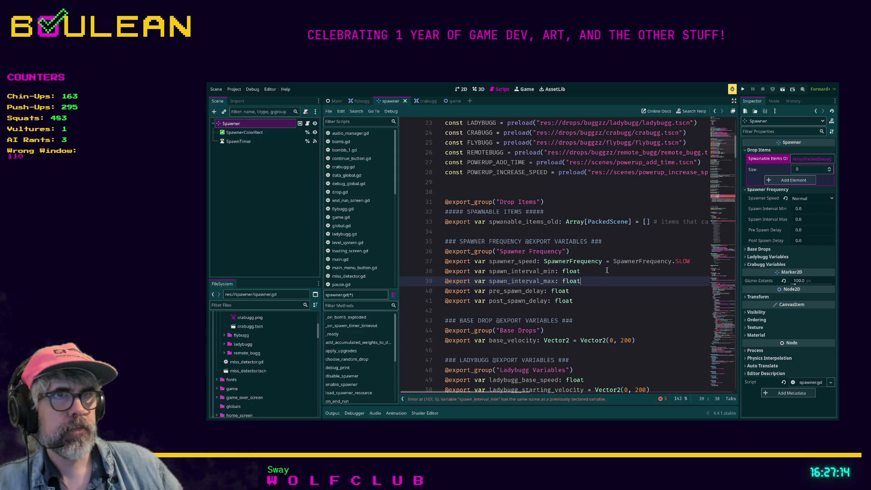
{"action": "scroll", "coordinate": [602, 270], "scroll_direction": "down", "scroll_amount": 10}
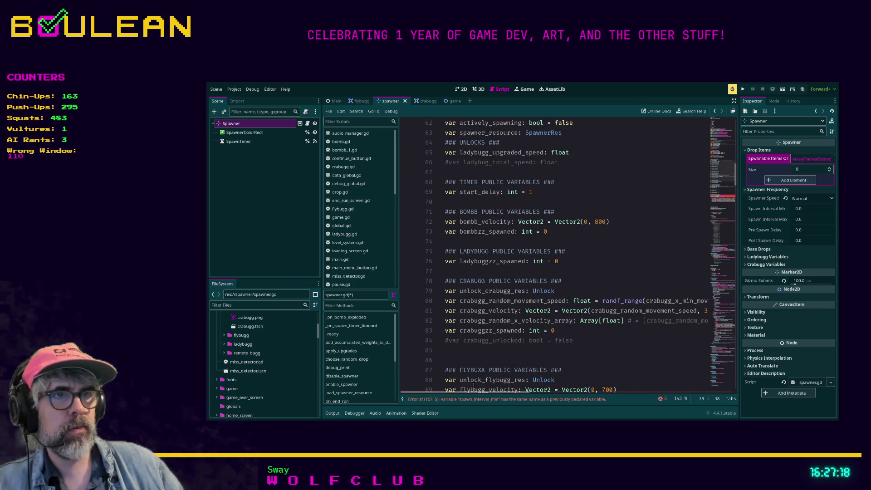
{"action": "scroll", "coordinate": [604, 259], "scroll_direction": "up", "scroll_amount": 5}
{"action": "scroll", "coordinate": [603, 261], "scroll_direction": "up", "scroll_amount": 8}
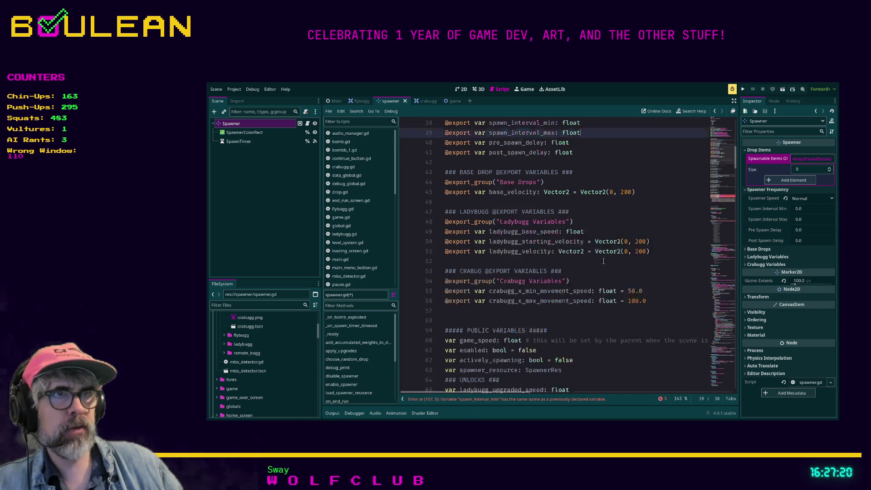
Append _string to spawn_interval_min, spawn_interval_max, pre_spawn_delay and post_spawn_delay on lines 107–110.
{"action": "left_click", "coordinate": [470, 399]}
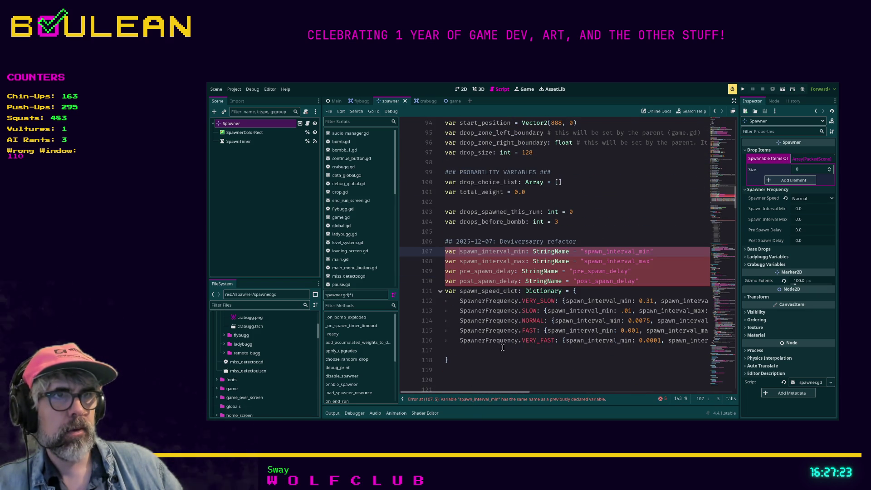
{"action": "left_click", "coordinate": [526, 252]}
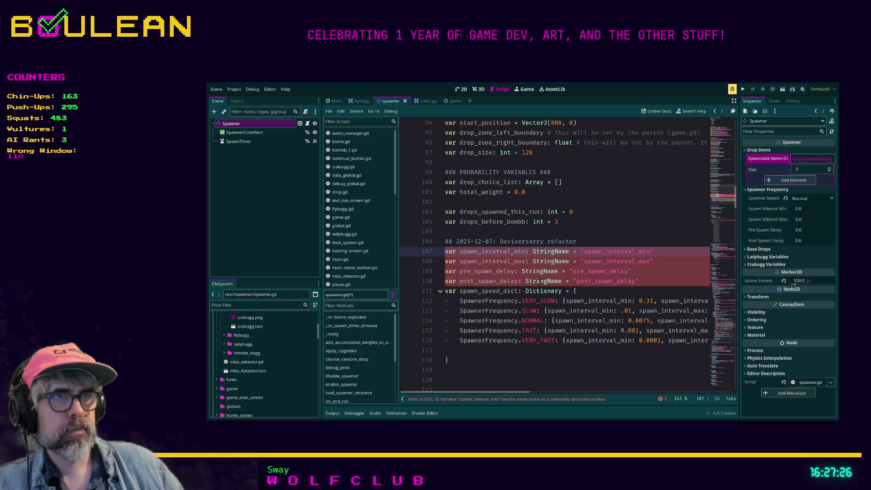
{"action": "type", "text": "_string"}
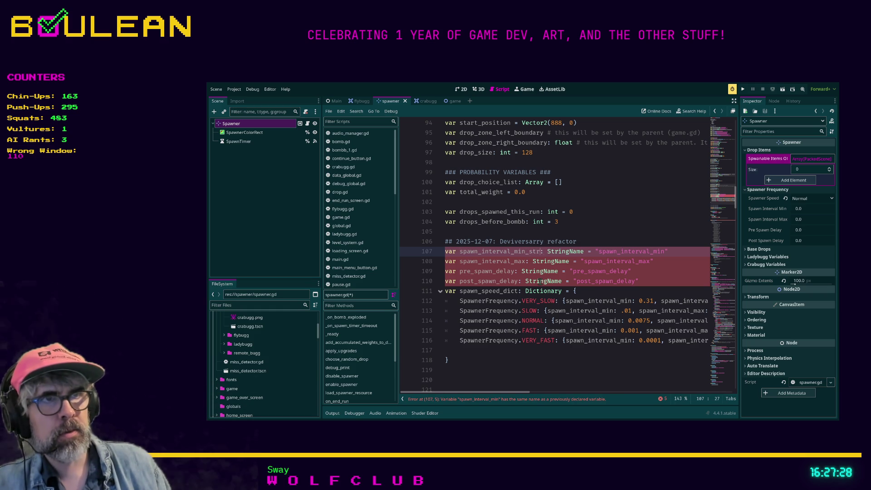
{"action": "key", "text": "Down"}
{"action": "key", "text": "Left"}
{"action": "key", "text": "Left"}
{"action": "key", "text": "Left"}
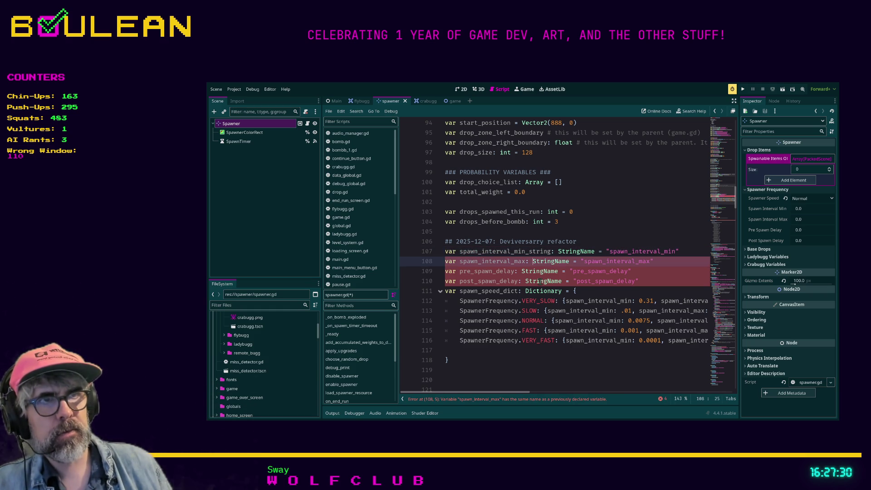
{"action": "type", "text": "_string"}
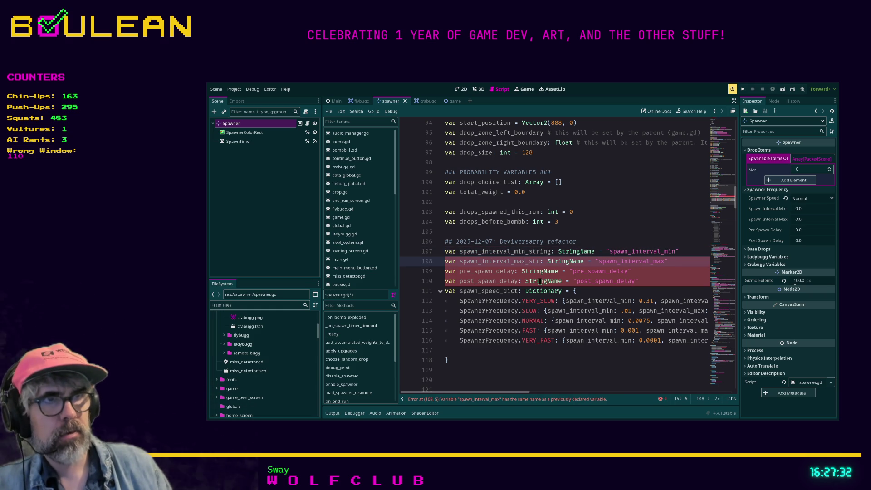
{"action": "key", "text": "Down"}
{"action": "key", "text": "Left"}
{"action": "key", "text": "Left"}
{"action": "key", "text": "Left"}
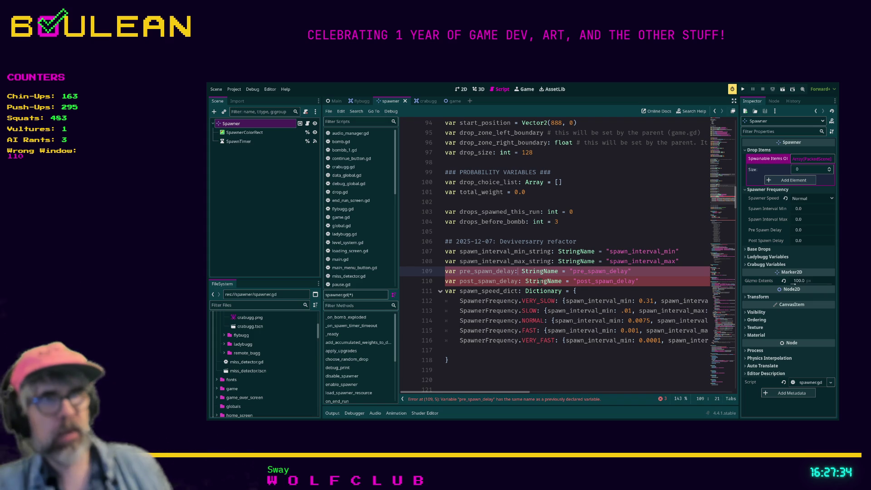
{"action": "type", "text": "_"}
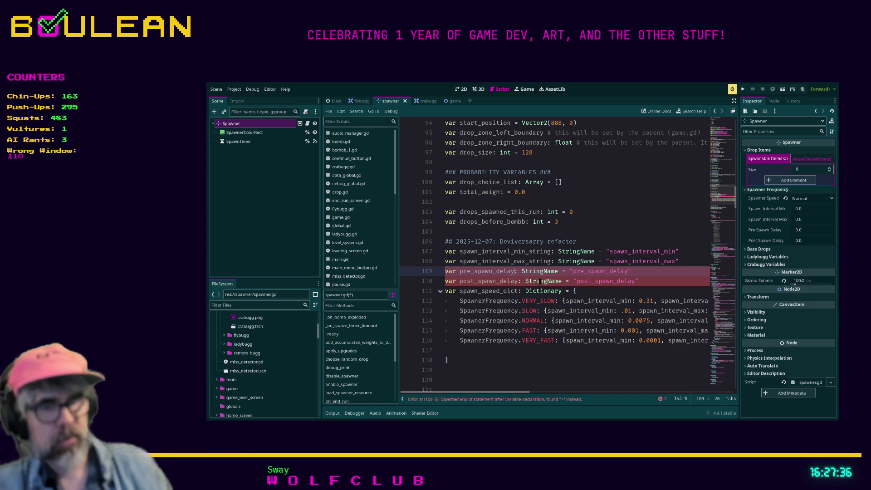
{"action": "type", "text": "string"}
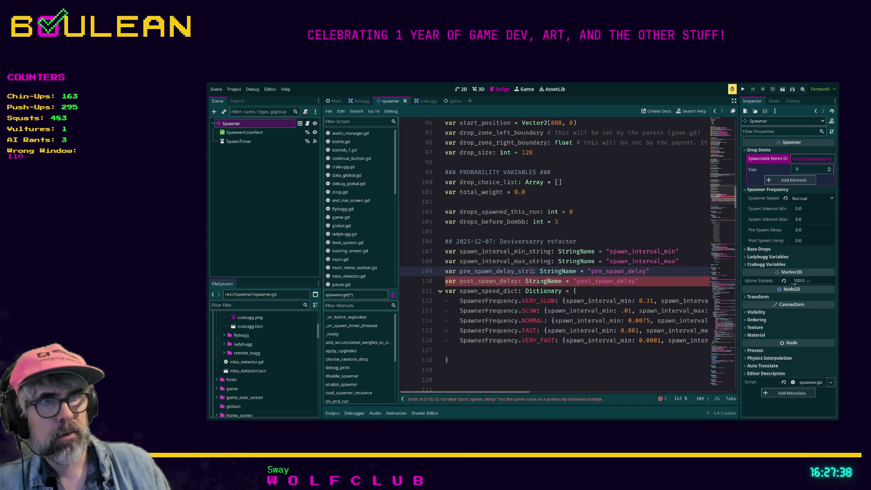
{"action": "left_click", "coordinate": [539, 281]}
{"action": "key", "text": "Left"}
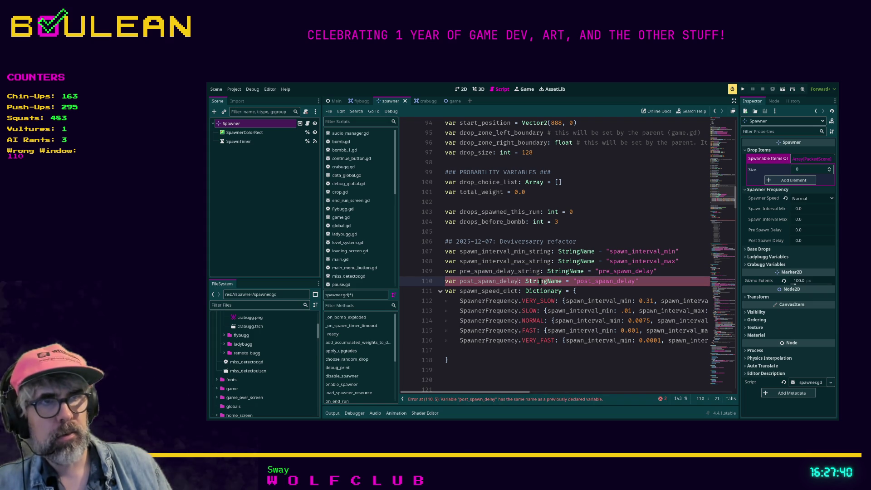
{"action": "type", "text": "_string"}
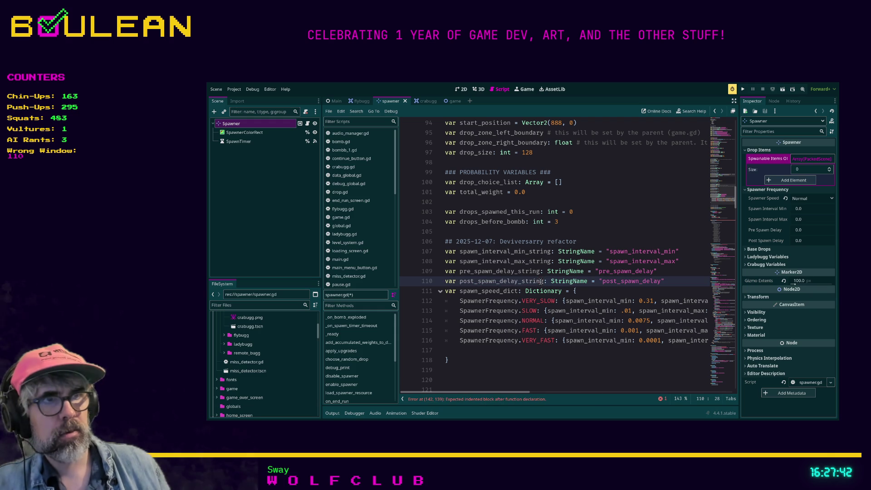
{"action": "scroll", "coordinate": [521, 393], "scroll_direction": "right", "scroll_amount": 3}
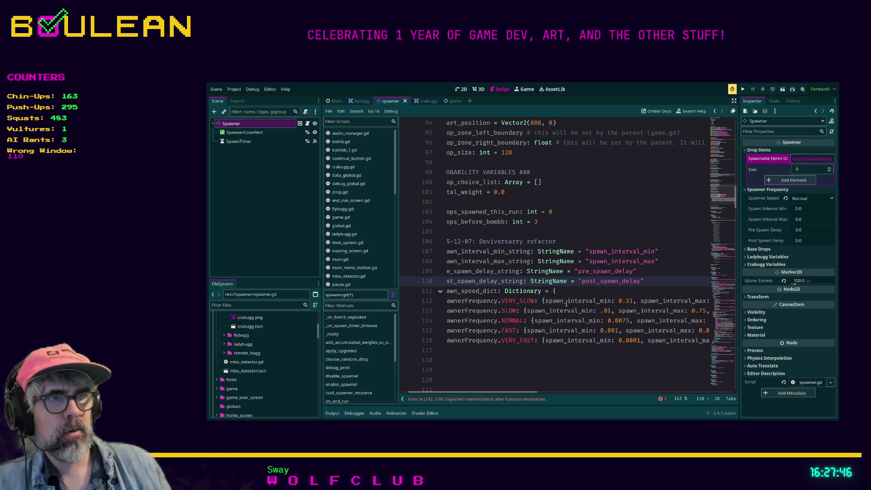
Rename every spawn_interval_min and spawn_interval_max dictionary key to its _string variable.
{"action": "double_click", "coordinate": [494, 254]}
{"action": "key", "text": "ctrl+c"}
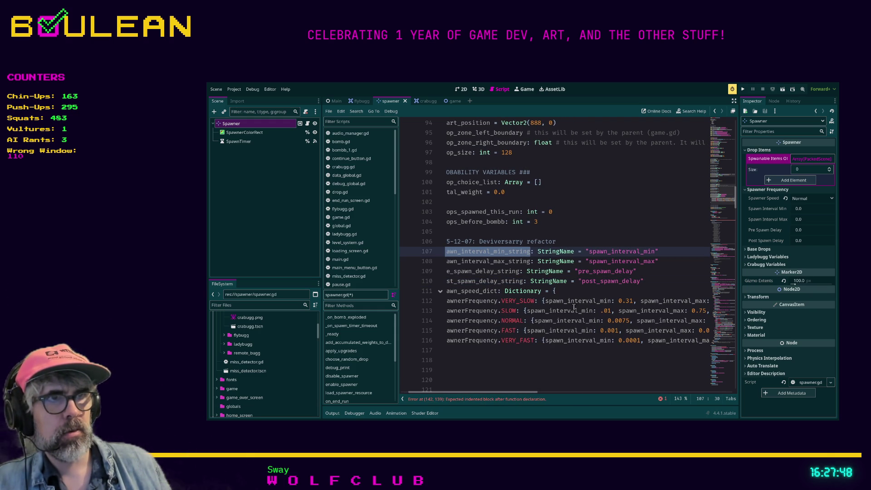
{"action": "double_click", "coordinate": [568, 301]}
{"action": "key", "text": "ctrl+d"}
{"action": "key", "text": "ctrl+d"}
{"action": "key", "text": "ctrl+d"}
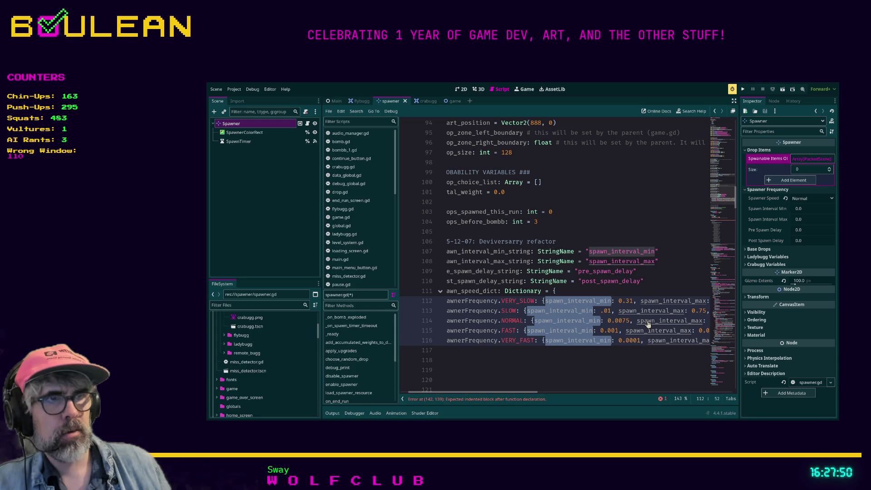
{"action": "key", "text": "ctrl+v"}
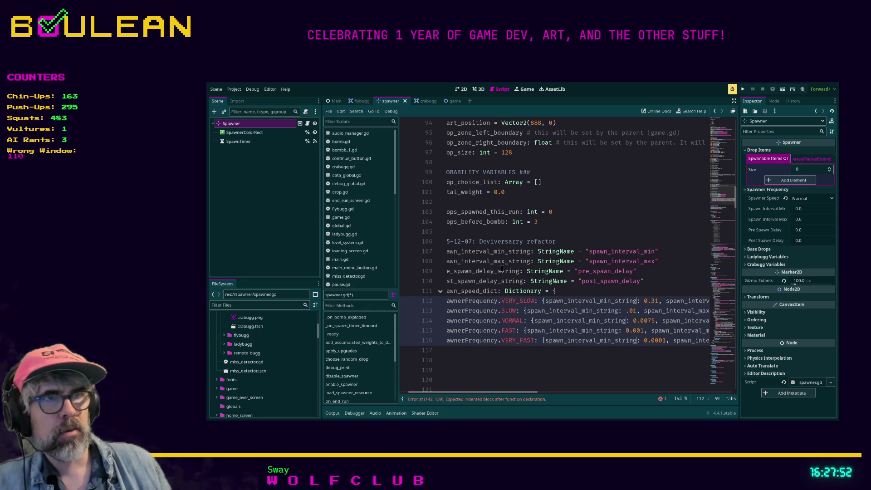
{"action": "double_click", "coordinate": [496, 261]}
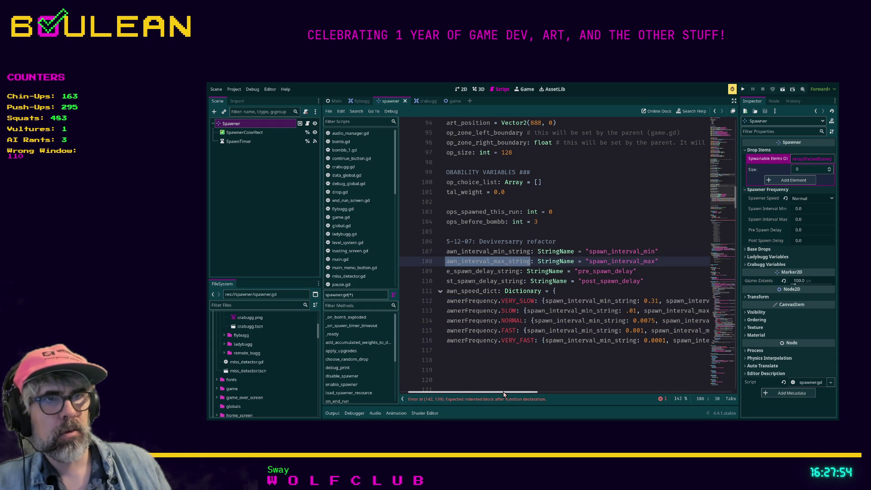
{"action": "left_click_drag", "start_coordinate": [510, 392], "coordinate": [552, 392]}
{"action": "double_click", "coordinate": [574, 301]}
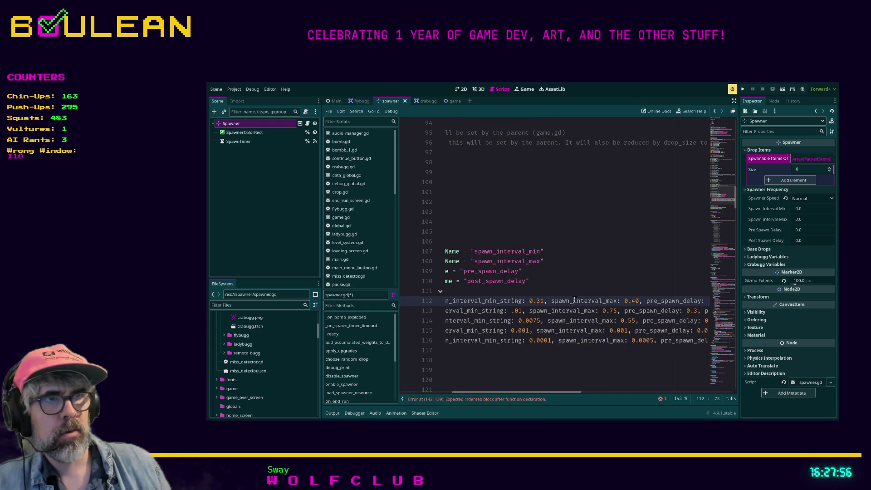
{"action": "key", "text": "ctrl+d"}
{"action": "key", "text": "ctrl+d"}
{"action": "key", "text": "ctrl+d"}
{"action": "key", "text": "Right"}
{"action": "type", "text": "_string"}
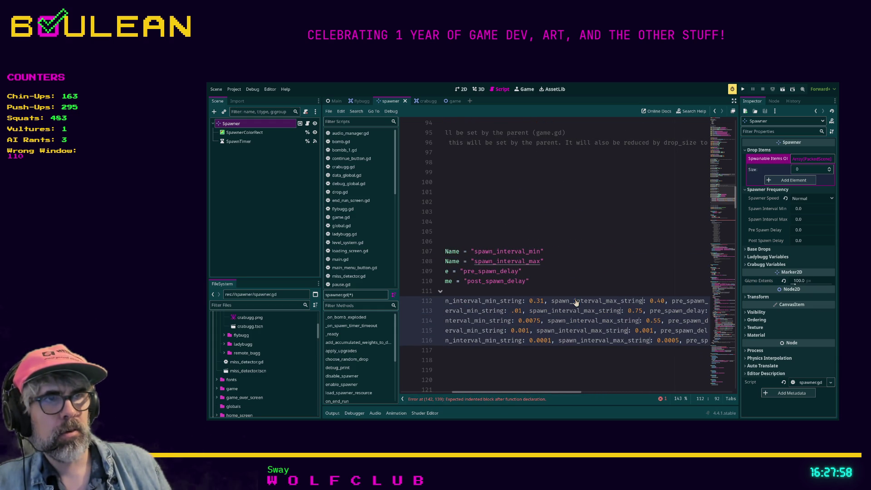
{"action": "left_click_drag", "start_coordinate": [548, 392], "coordinate": [494, 392]}
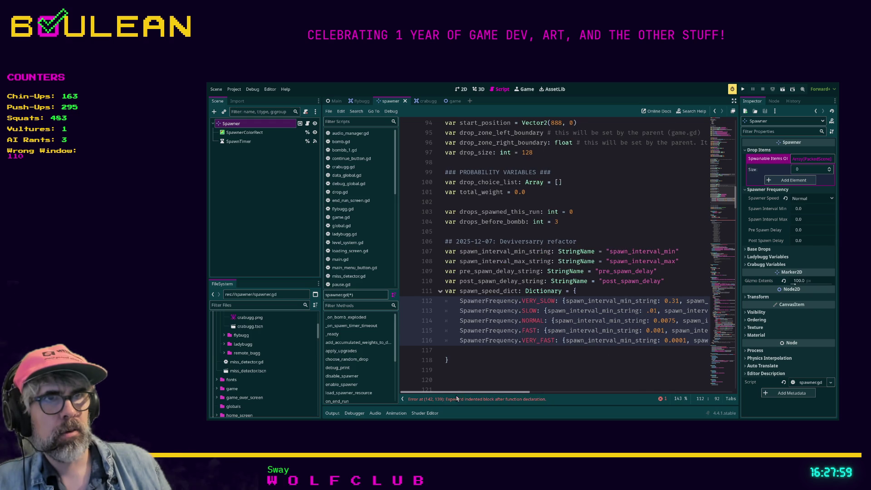
Rename every pre_spawn_delay and post_spawn_delay dictionary key to its _string variable.
{"action": "double_click", "coordinate": [484, 272]}
{"action": "key", "text": "ctrl+c"}
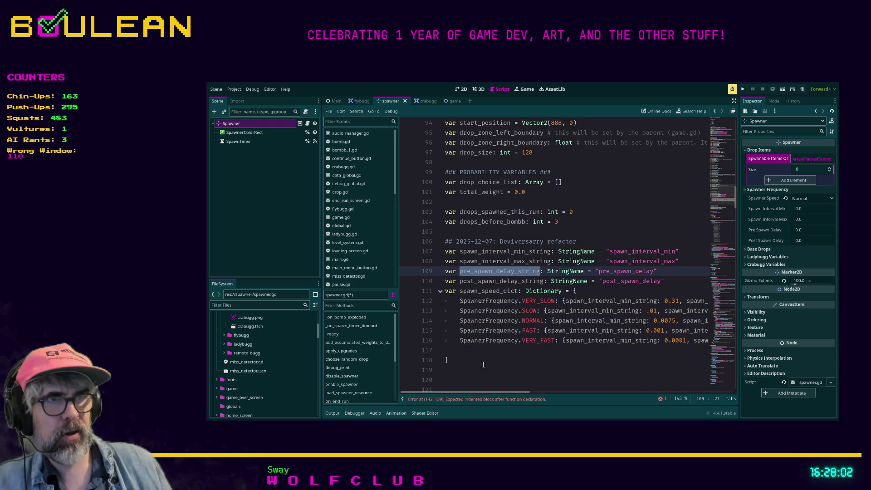
{"action": "left_click_drag", "start_coordinate": [484, 392], "coordinate": [580, 392]}
{"action": "double_click", "coordinate": [577, 300]}
{"action": "key", "text": "ctrl+d"}
{"action": "key", "text": "ctrl+d"}
{"action": "key", "text": "ctrl+d"}
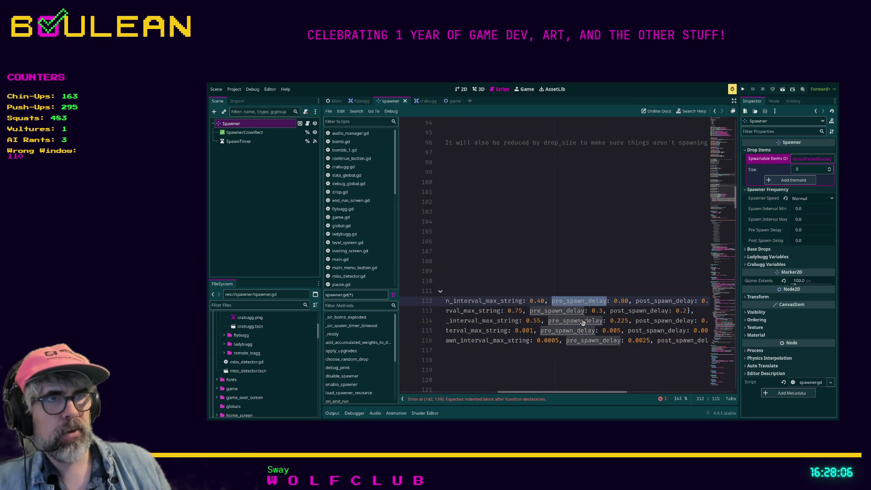
{"action": "key", "text": "ctrl+v"}
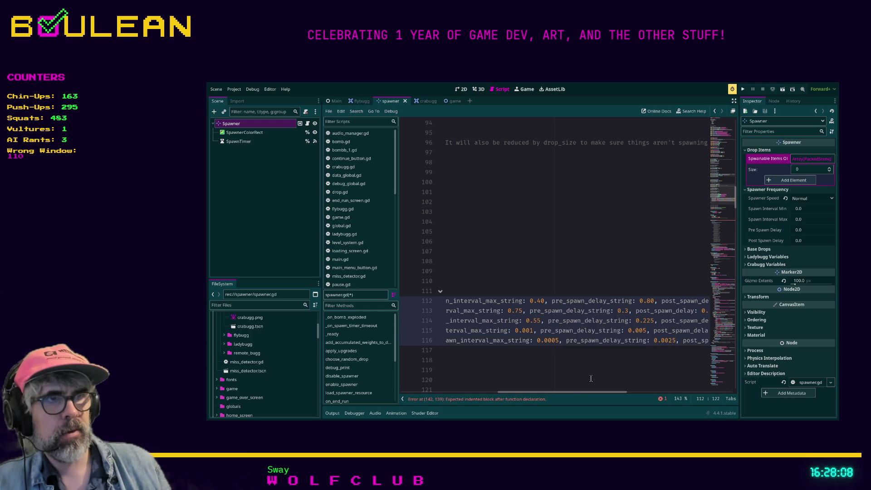
{"action": "left_click_drag", "start_coordinate": [565, 393], "coordinate": [454, 393]}
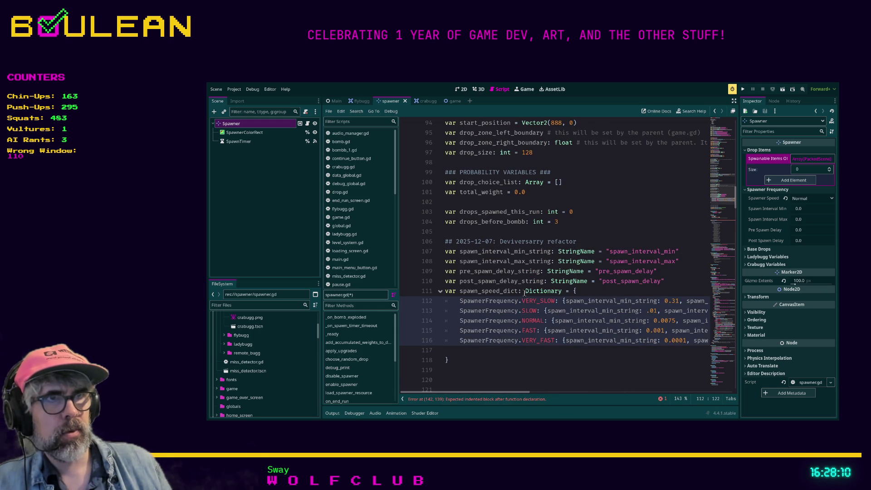
{"action": "double_click", "coordinate": [501, 281]}
{"action": "key", "text": "ctrl+c"}
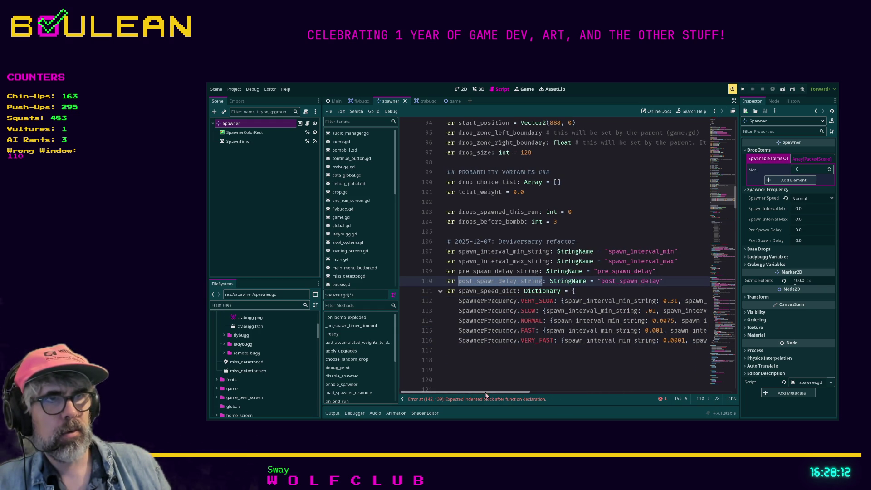
{"action": "scroll", "coordinate": [544, 320], "scroll_direction": "right", "scroll_amount": 10}
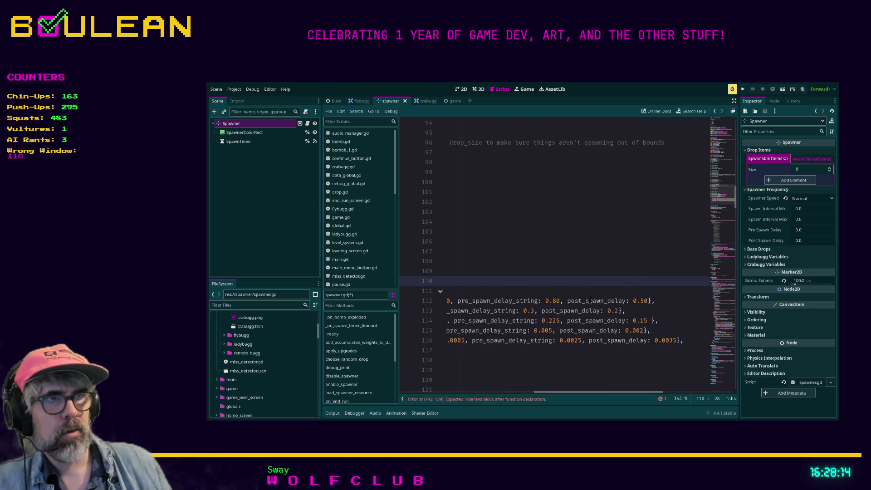
{"action": "double_click", "coordinate": [589, 301]}
{"action": "key", "text": "ctrl+d"}
{"action": "key", "text": "ctrl+d"}
{"action": "key", "text": "ctrl+d"}
{"action": "key", "text": "ctrl+v"}
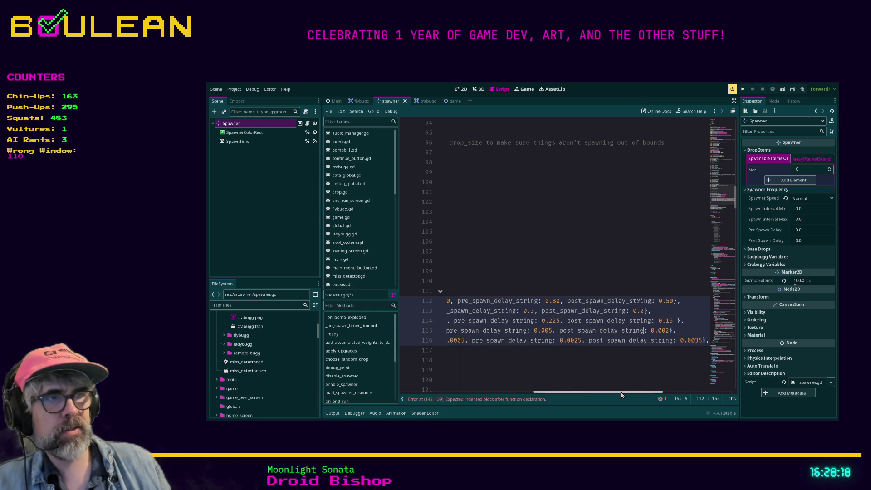
{"action": "left_click_drag", "start_coordinate": [622, 395], "coordinate": [489, 395]}
Remove the empty line 117 after the dictionary entries and save spawner.gd.
{"action": "left_click", "coordinate": [474, 352]}
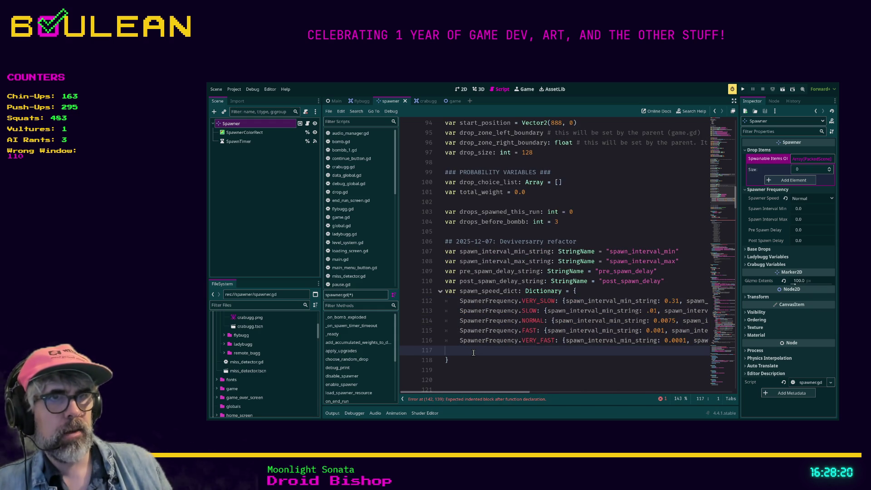
{"action": "key", "text": "BackSpace"}
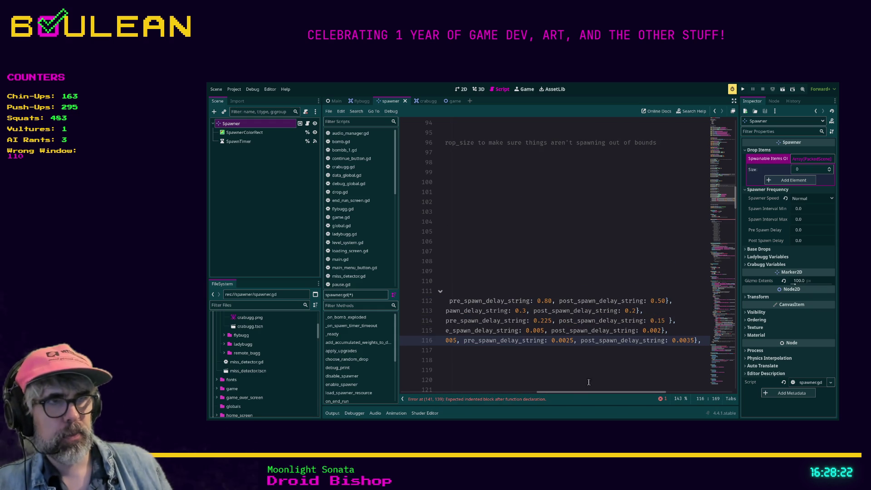
{"action": "left_click_drag", "start_coordinate": [576, 390], "coordinate": [425, 386]}
{"action": "left_click", "coordinate": [471, 361]}
{"action": "key", "text": "ctrl+s"}
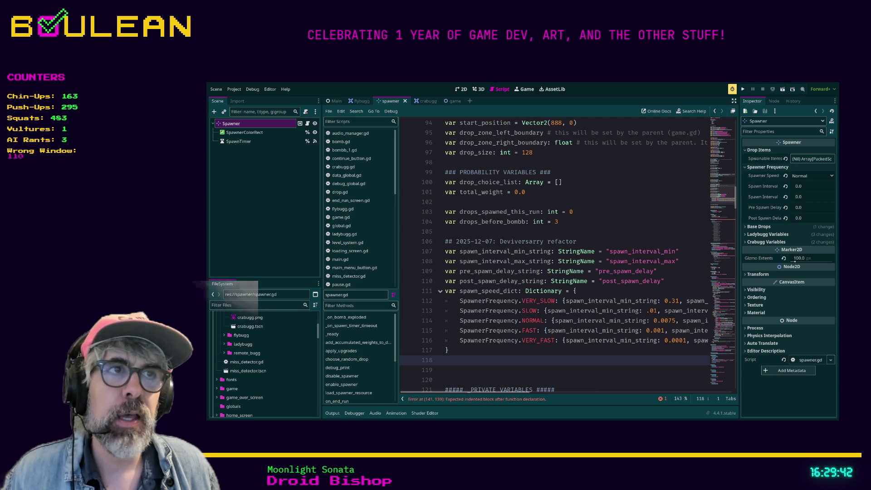
{"action": "scroll", "coordinate": [576, 255], "scroll_direction": "up", "scroll_amount": 3}
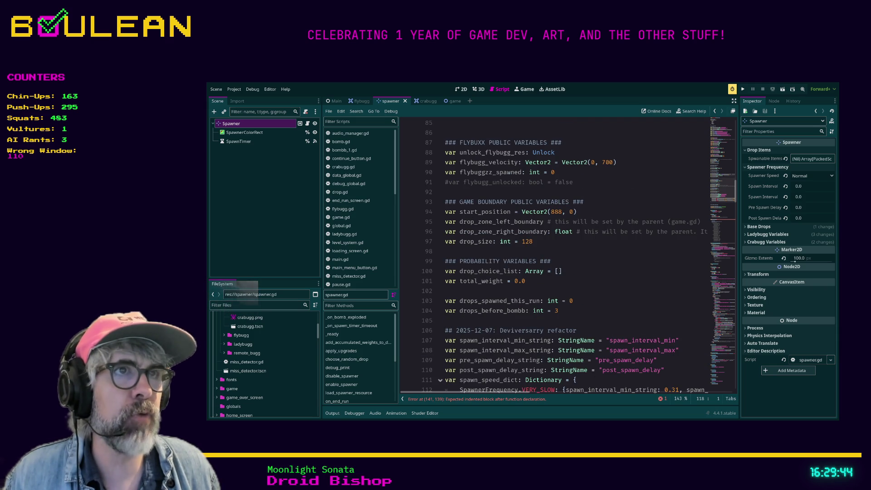
{"action": "scroll", "coordinate": [576, 254], "scroll_direction": "up", "scroll_amount": 7}
{"action": "scroll", "coordinate": [577, 254], "scroll_direction": "up", "scroll_amount": 1}
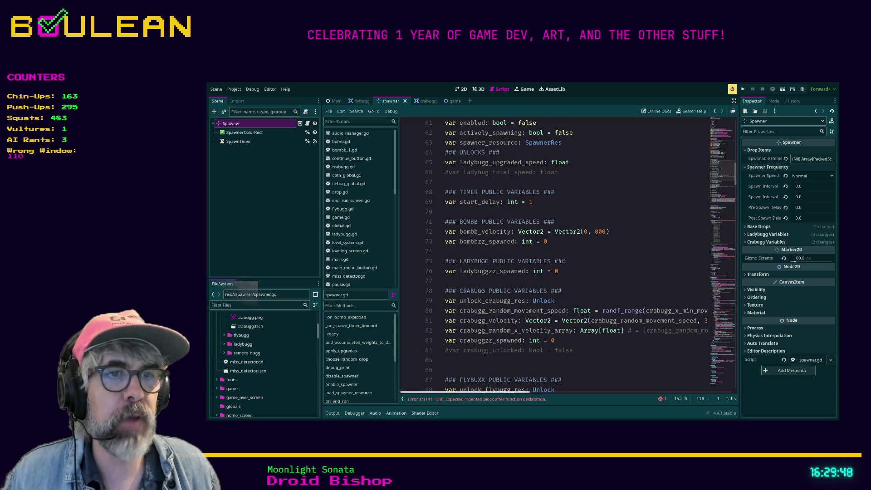
Add an indented pass statement as the body of func set_spawner_speed().
{"action": "left_click", "coordinate": [513, 398]}
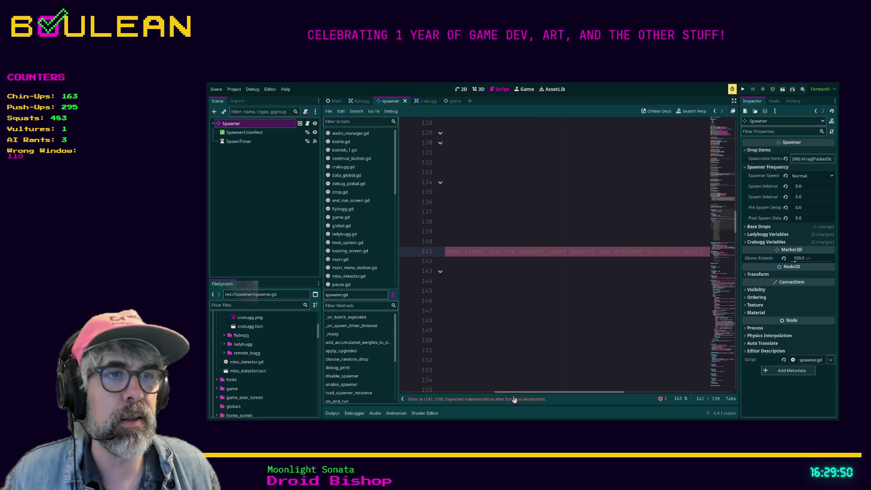
{"action": "left_click_drag", "start_coordinate": [513, 394], "coordinate": [401, 391]}
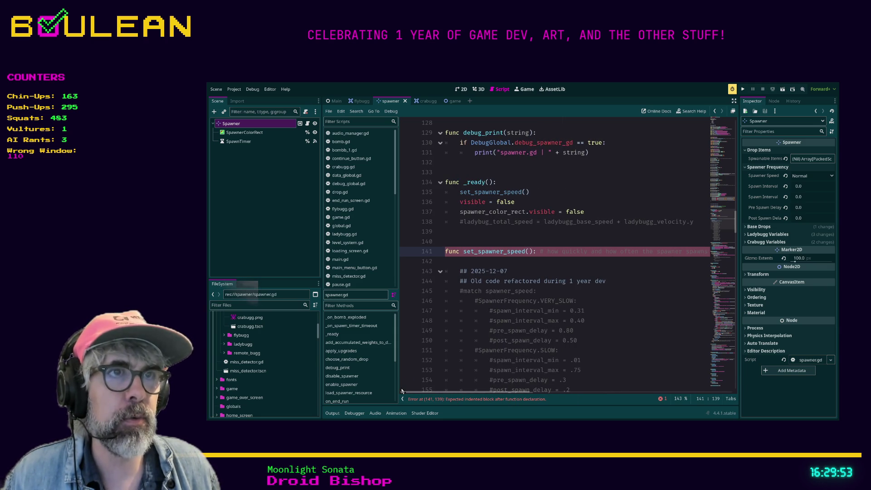
{"action": "left_click", "coordinate": [450, 262]}
{"action": "key", "text": "Tab"}
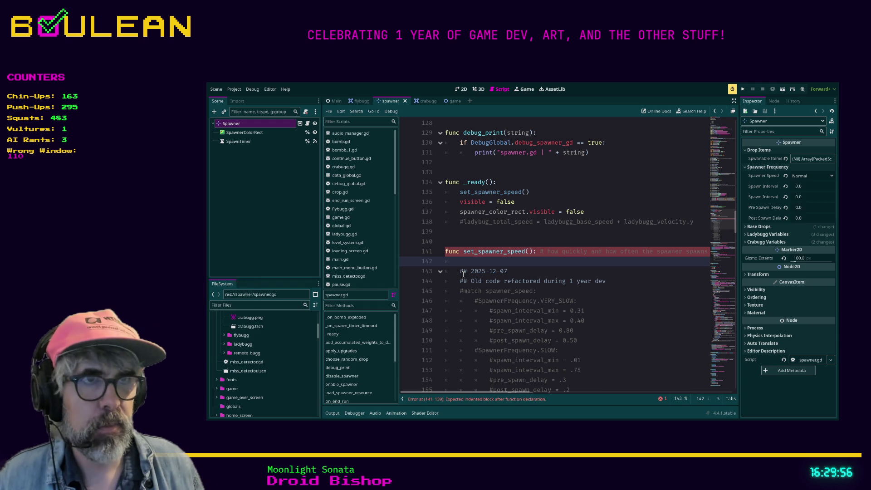
{"action": "type", "text": "pass"}
{"action": "scroll", "coordinate": [618, 283], "scroll_direction": "up", "scroll_amount": 10}
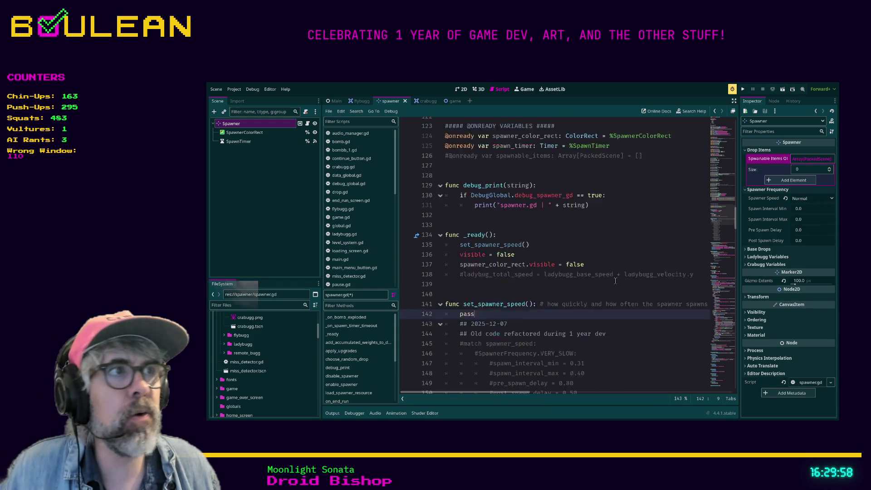
{"action": "scroll", "coordinate": [618, 282], "scroll_direction": "up", "scroll_amount": 10}
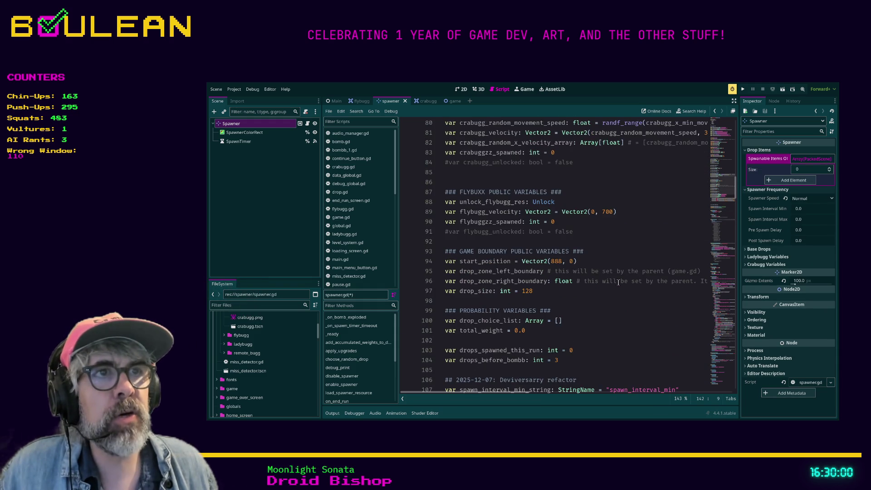
{"action": "scroll", "coordinate": [619, 282], "scroll_direction": "up", "scroll_amount": 8}
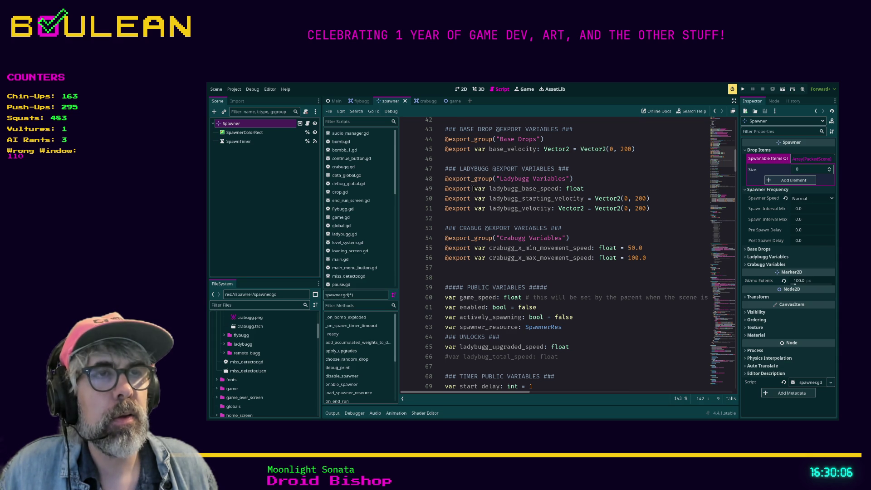
{"action": "scroll", "coordinate": [473, 188], "scroll_direction": "up", "scroll_amount": 1}
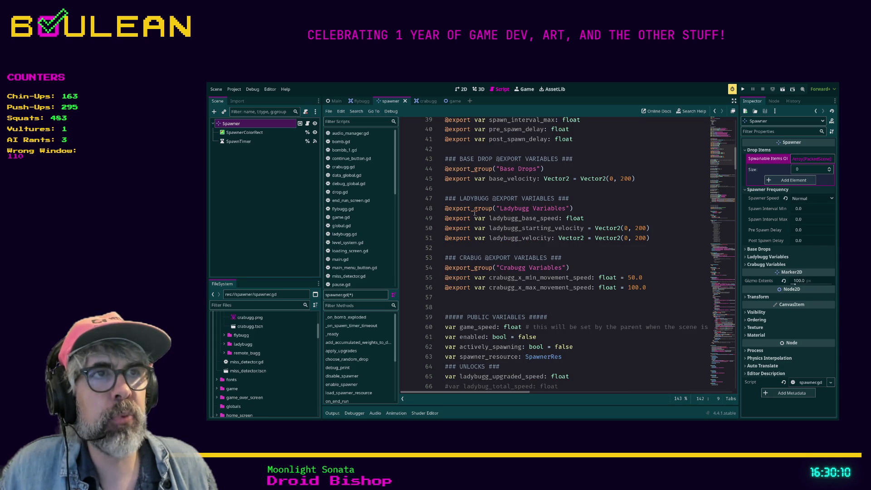
{"action": "scroll", "coordinate": [550, 227], "scroll_direction": "up", "scroll_amount": 2}
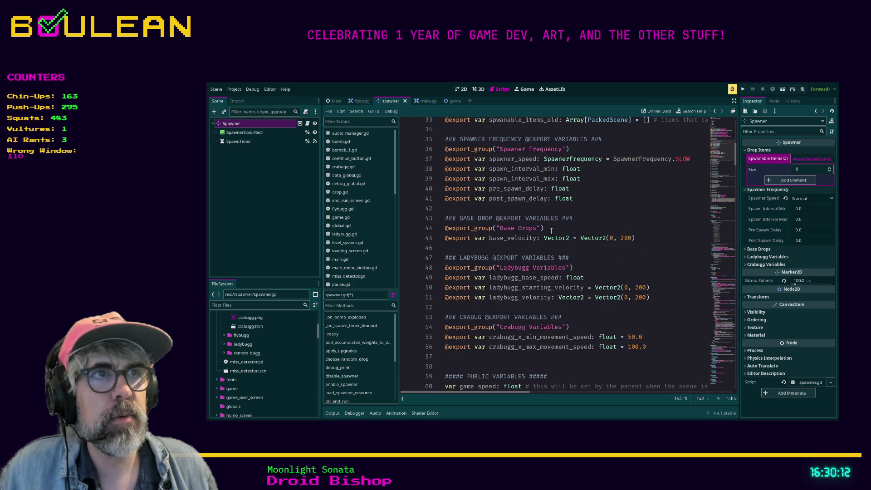
{"action": "scroll", "coordinate": [543, 227], "scroll_direction": "up", "scroll_amount": 3}
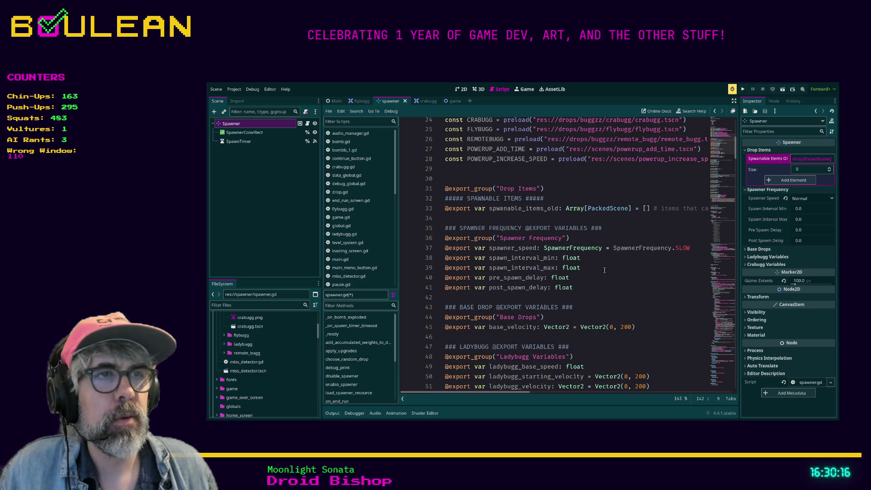
{"action": "scroll", "coordinate": [605, 270], "scroll_direction": "up", "scroll_amount": 1}
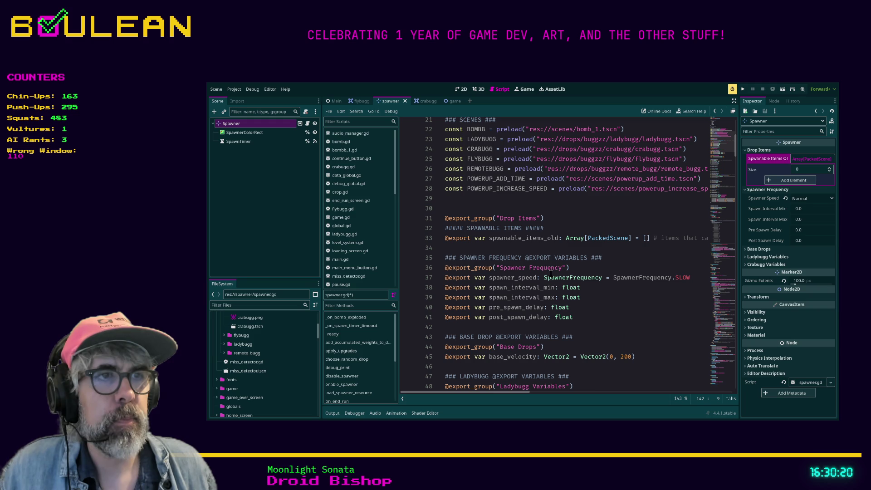
{"action": "mouse_move", "coordinate": [576, 317]}
{"action": "left_mouse_down"}
{"action": "mouse_move", "coordinate": [481, 312]}
{"action": "mouse_move", "coordinate": [445, 287]}
{"action": "left_mouse_up"}
{"action": "left_click", "coordinate": [233, 124]}
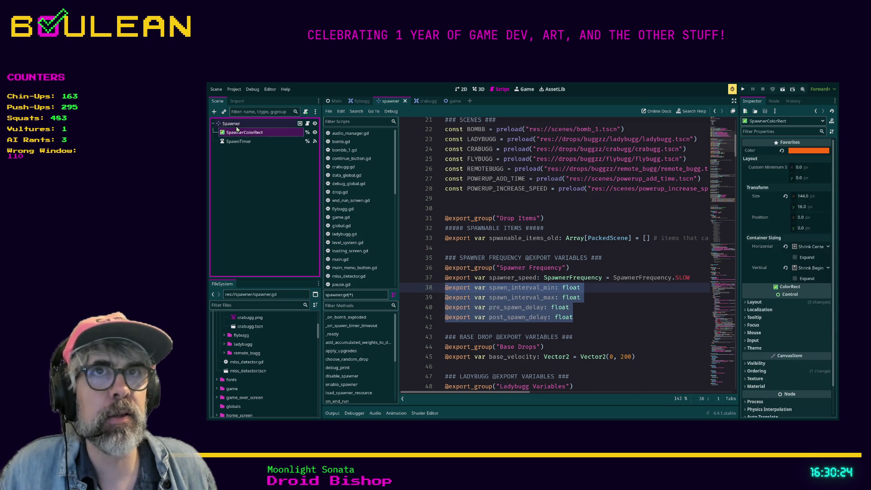